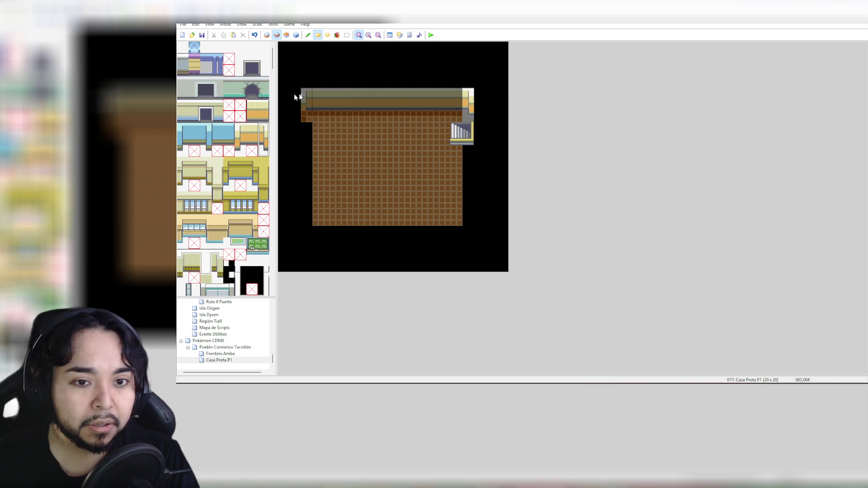
Step: Paint the 1x3 wall-edge column and light wall tiles at the map's top-left corner
drag(240, 130, 240, 151)
click(307, 97)
click(305, 130)
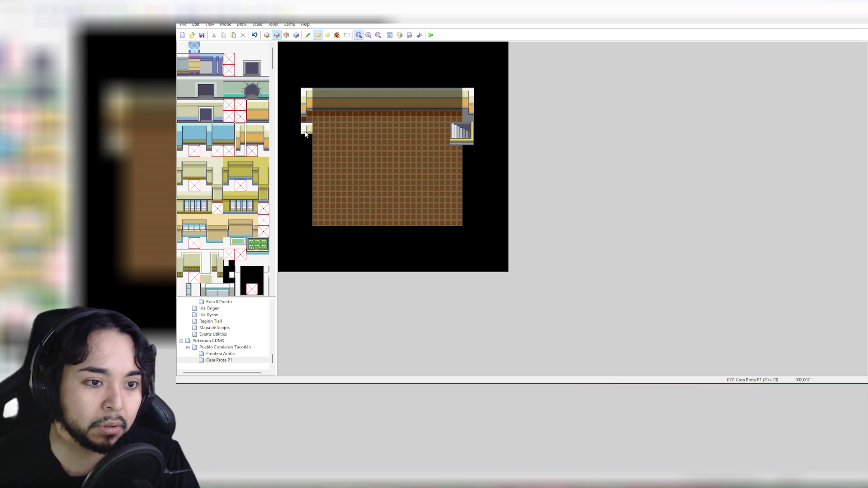
click(307, 139)
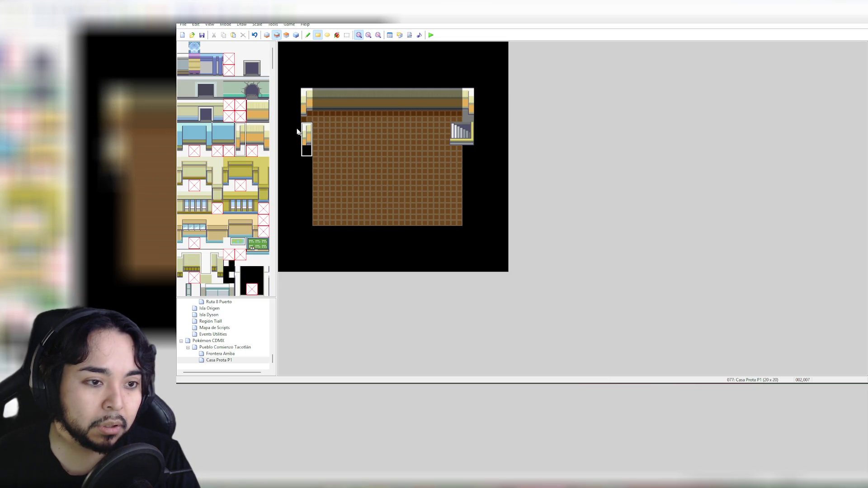
Step: Erase the stray light wall tiles below the corner with the blank tile
click(183, 47)
click(306, 138)
click(308, 128)
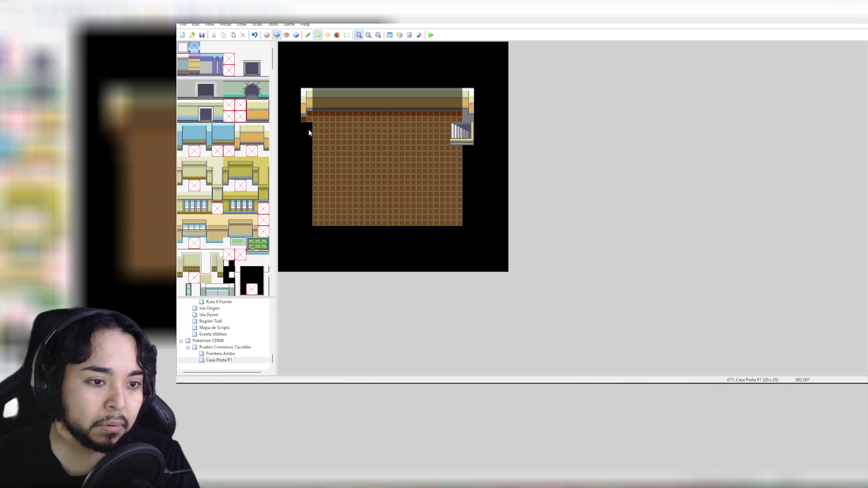
Step: Check the map with all layers combined, then go back to editing Layer 1
click(266, 35)
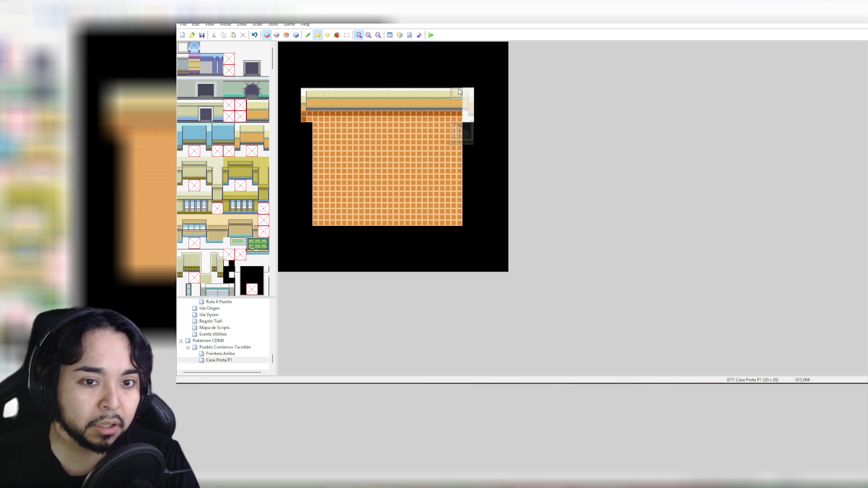
click(296, 36)
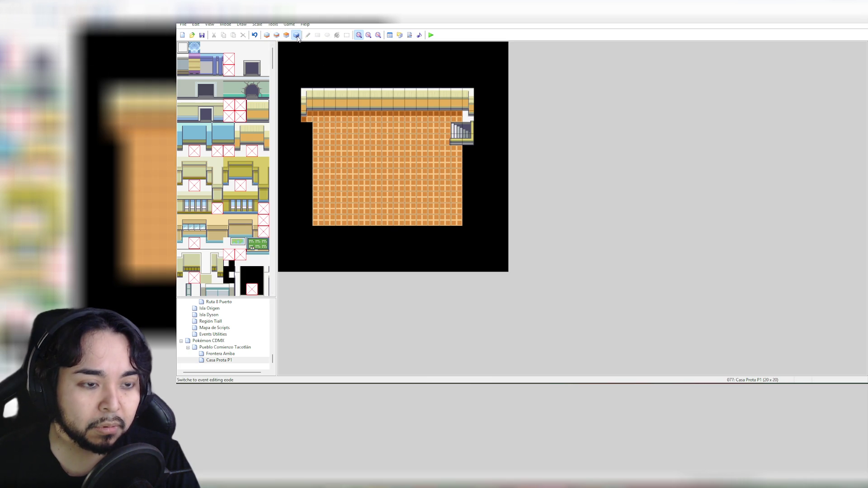
click(267, 36)
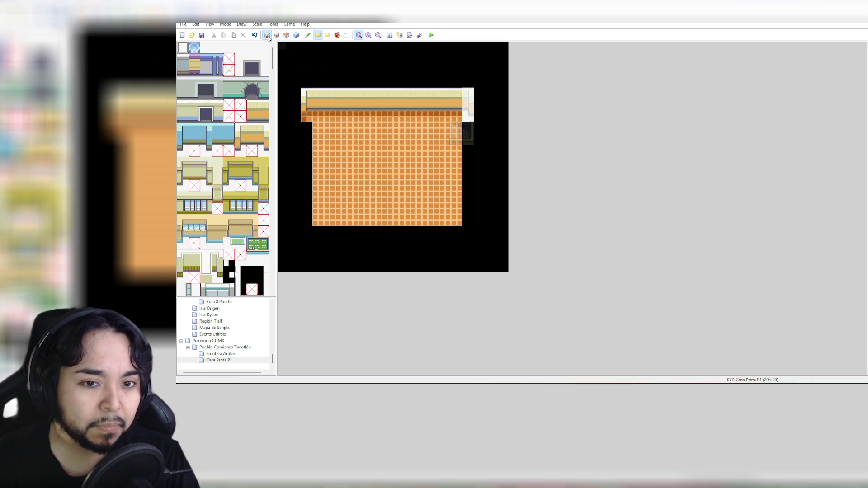
Step: Paint cream edge tiles on Layer 1 and a two-tile wall row across the top on Layer 2
mouse_move(304, 93)
mouse_down()
mouse_move(303, 123)
mouse_move(471, 121)
mouse_up()
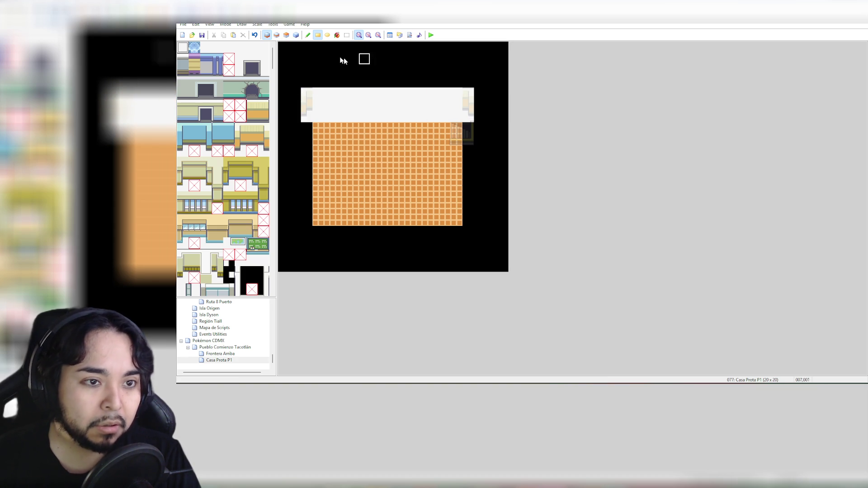
click(277, 36)
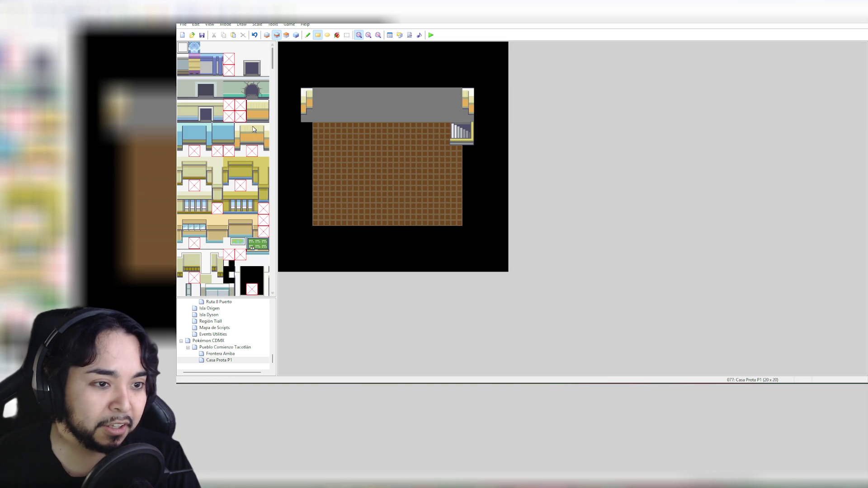
drag(248, 131, 249, 138)
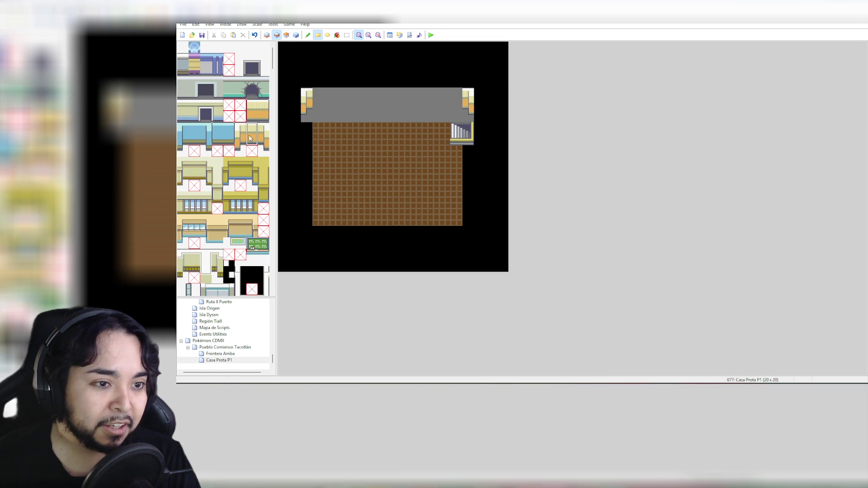
drag(318, 105, 432, 105)
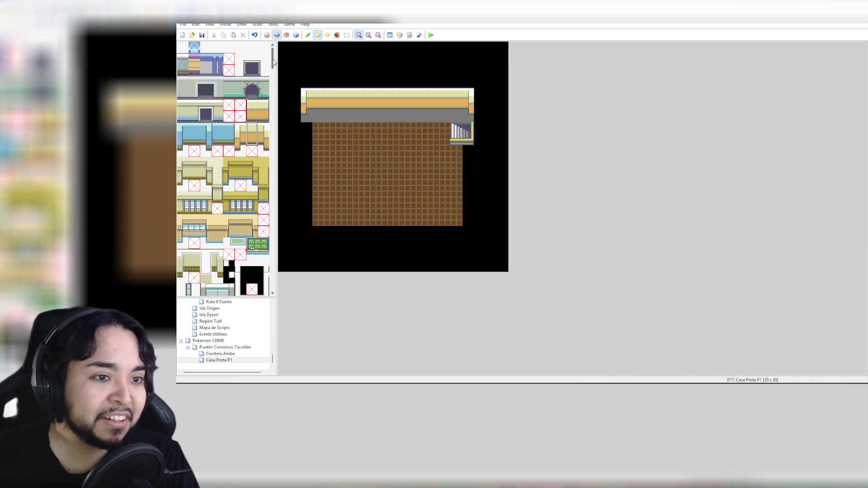
Step: Sample a two-tile floor block on Layer 1 and try flood-filling the top band, undoing both attempts
click(267, 35)
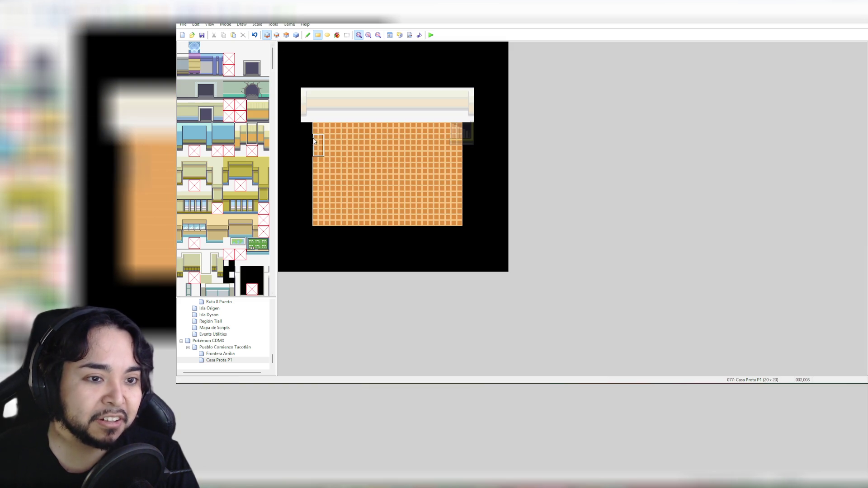
mouse_move(320, 134)
mouse_down()
mouse_move(392, 188)
mouse_move(365, 145)
mouse_move(457, 128)
mouse_move(326, 129)
mouse_up()
click(337, 35)
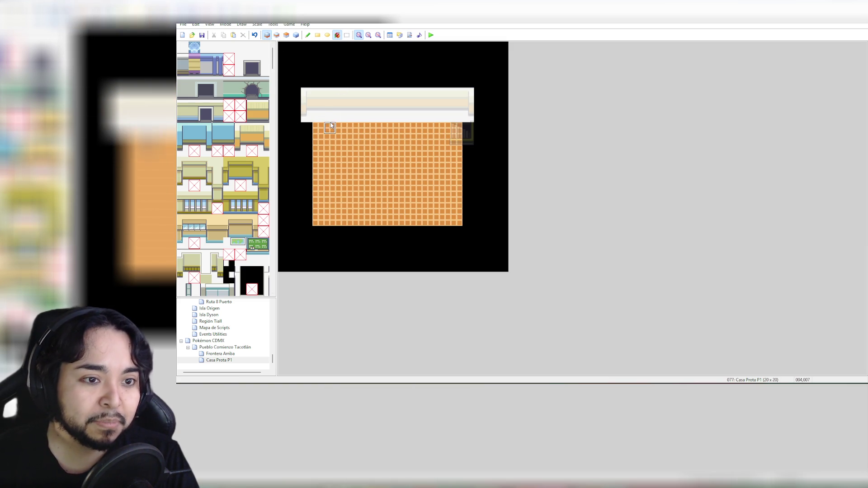
click(337, 119)
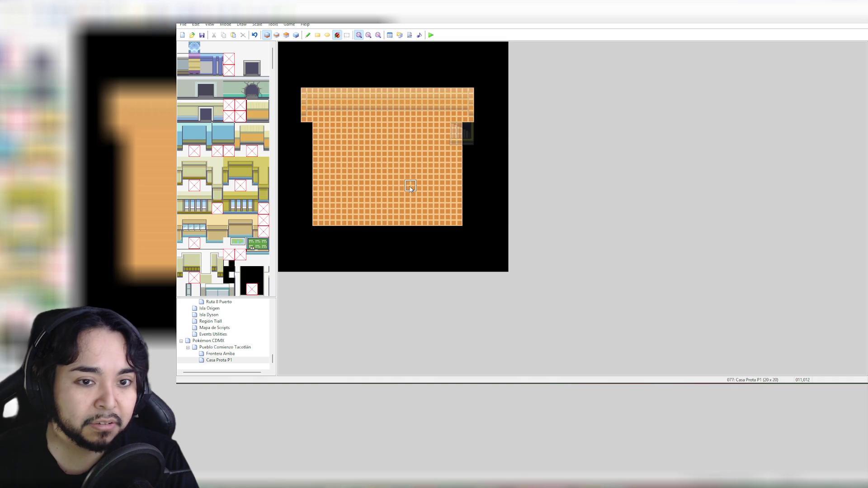
key(ctrl+z)
click(316, 119)
key(ctrl+z)
Step: Fill the top band, left column and bottom-left corner with floor using rectangles
click(317, 35)
mouse_move(304, 116)
mouse_down()
mouse_move(464, 121)
mouse_move(466, 219)
mouse_up()
drag(306, 117, 310, 210)
click(306, 221)
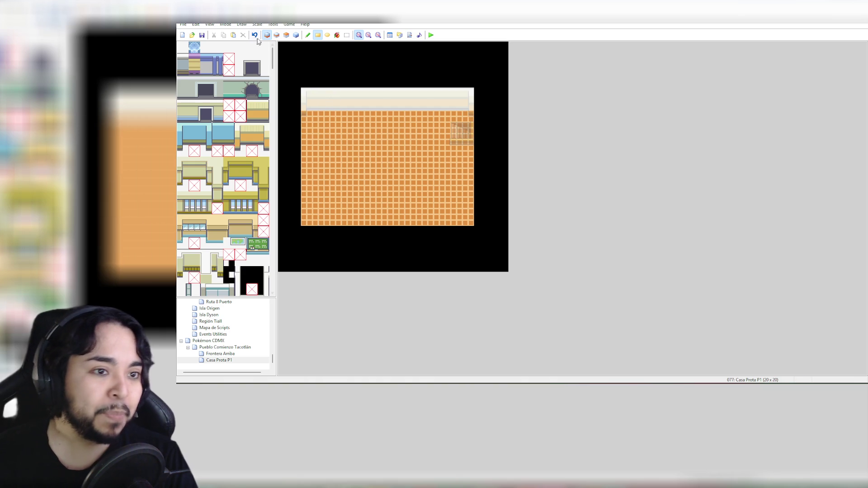
click(296, 35)
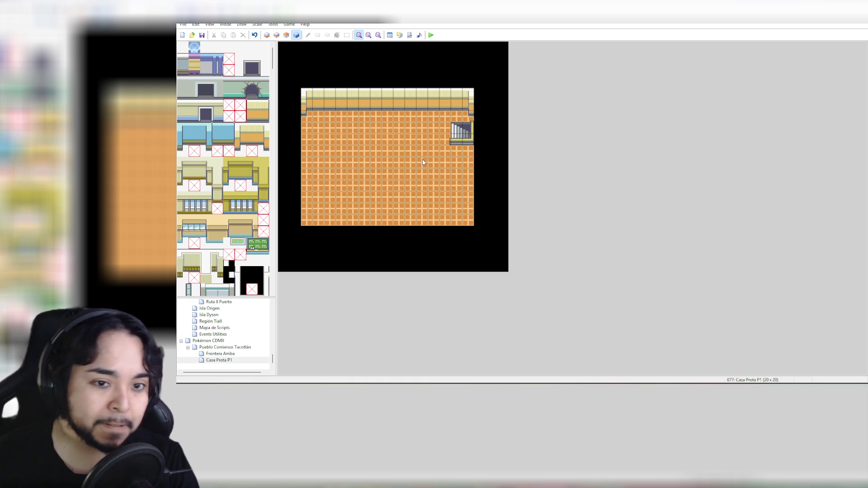
Step: Scroll through the tileset panel, then bring up the Casa Prota P1 map's context menu
scroll(261, 230, down, 3)
scroll(261, 229, down, 3)
scroll(261, 225, up, 10)
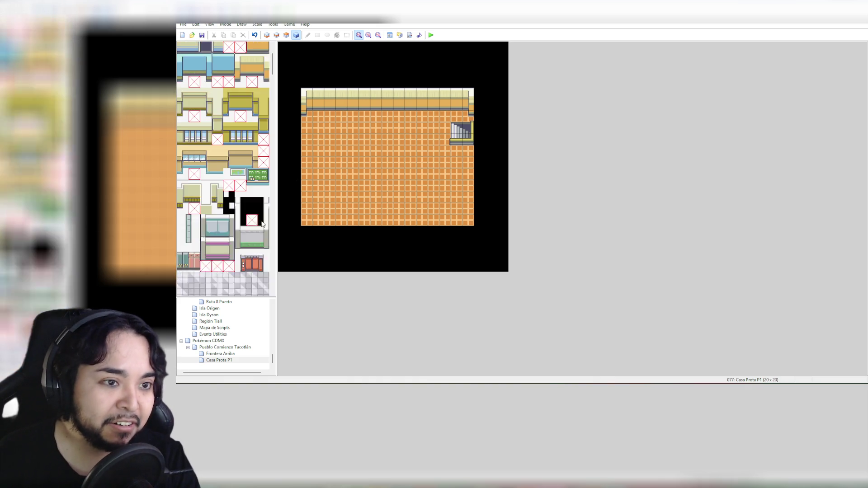
right_click(229, 361)
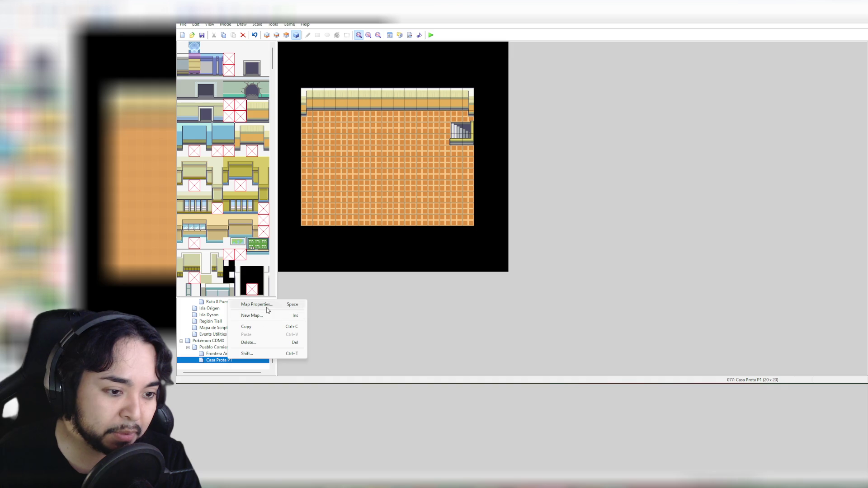
Step: Rename the map from 'Casa Prota P1' to 'Casa Prota Cuarto' in Map Properties
click(265, 304)
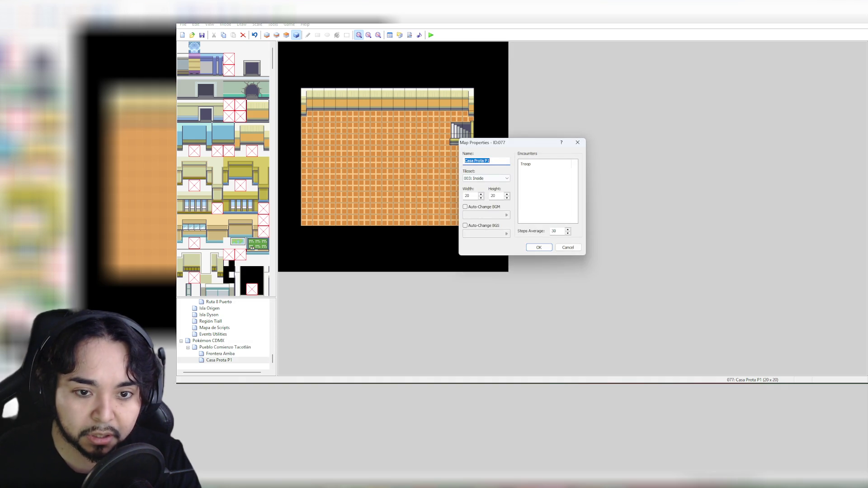
double_click(487, 161)
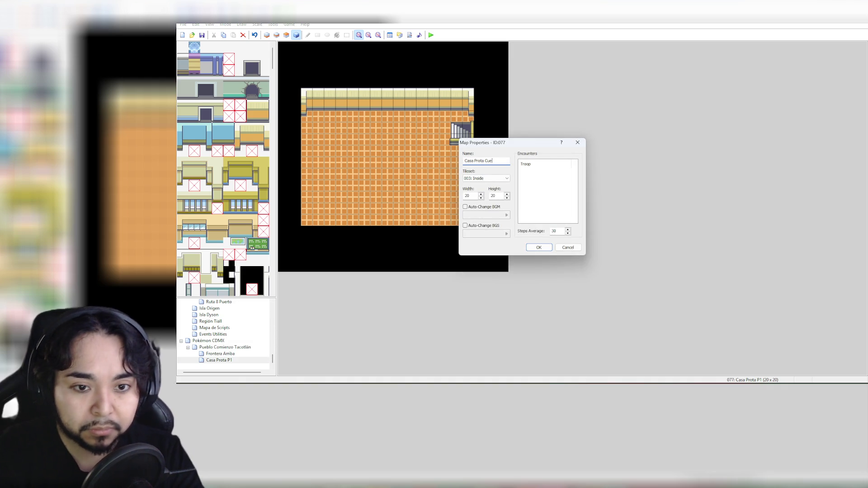
text(Cuarto)
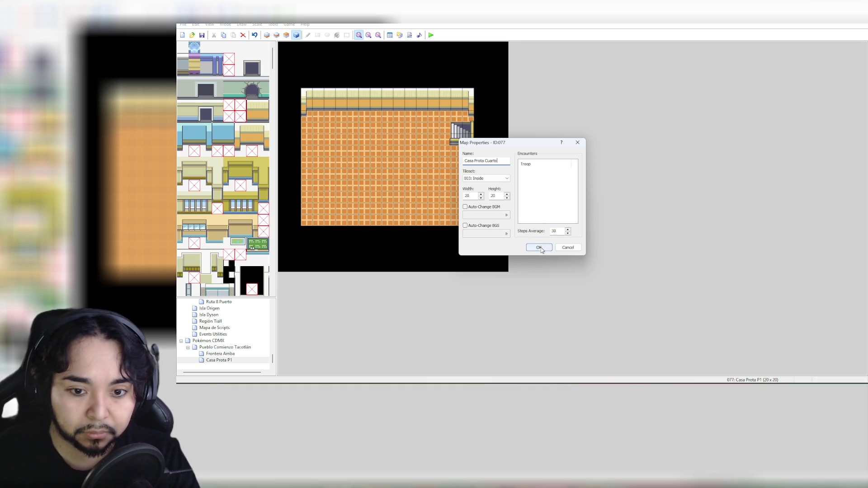
click(539, 248)
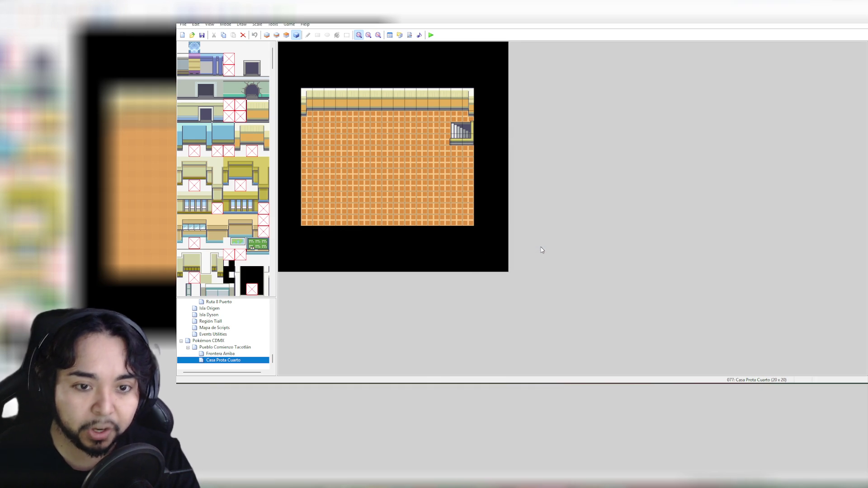
Step: Hang the small picture-frame tile on the back wall on Layer 3
drag(273, 68, 291, 193)
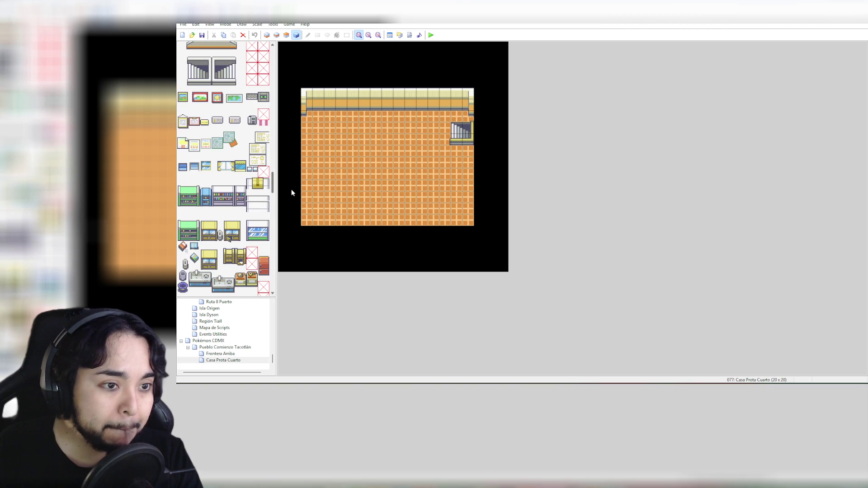
click(218, 98)
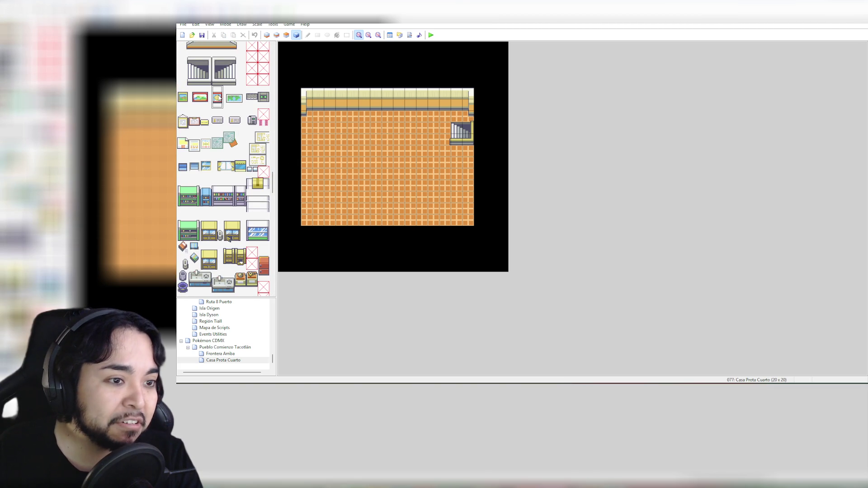
click(286, 35)
click(366, 95)
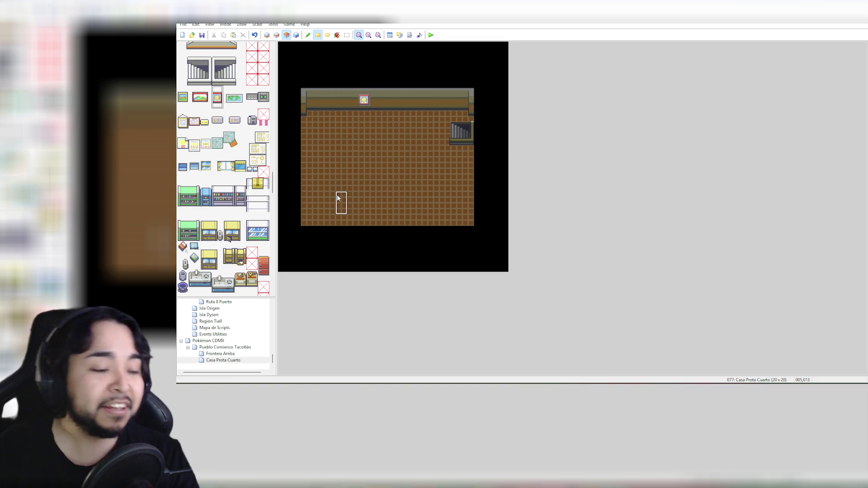
Step: Select the 2x2 wide landscape painting in the tileset and return to Layer 2
click(234, 108)
drag(234, 108, 242, 91)
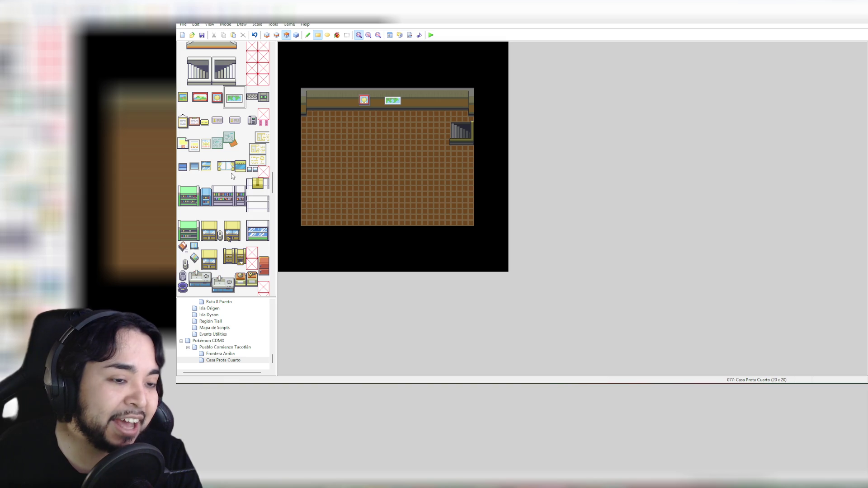
click(277, 35)
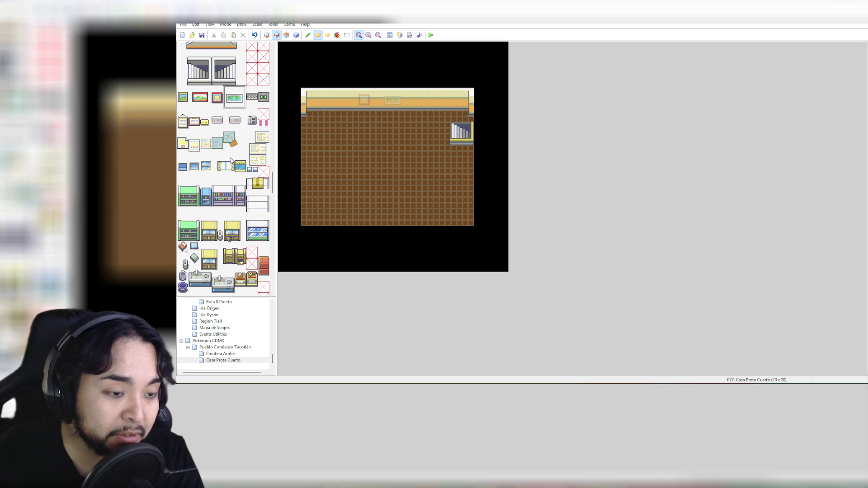
Step: Place the 2x2 yellow cabinet against the top wall, right of the paintings, then show all layers
scroll(232, 160, down, 4)
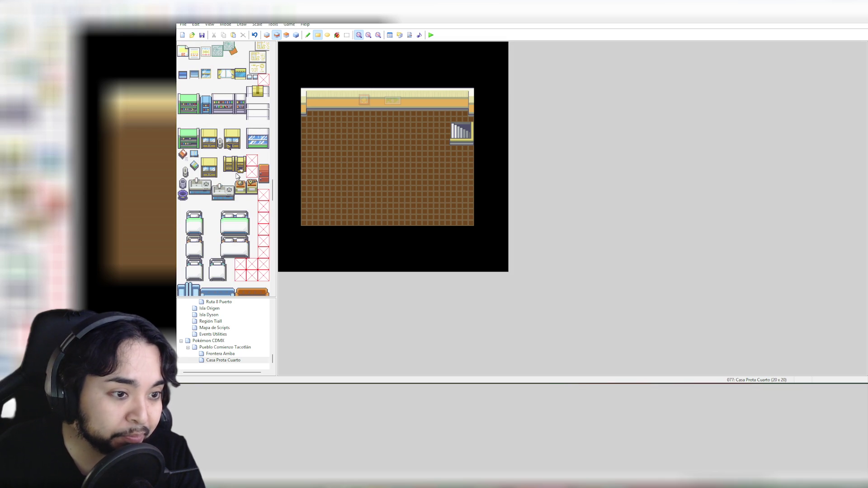
drag(206, 163, 215, 174)
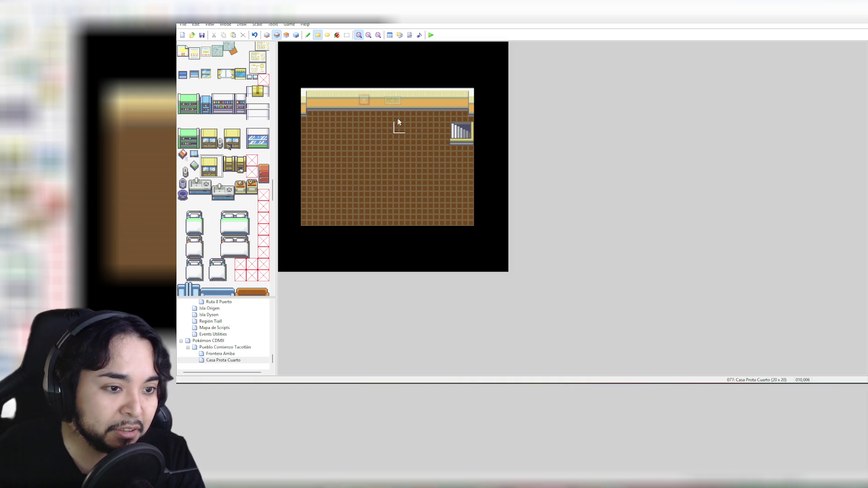
click(217, 162)
drag(227, 158, 240, 171)
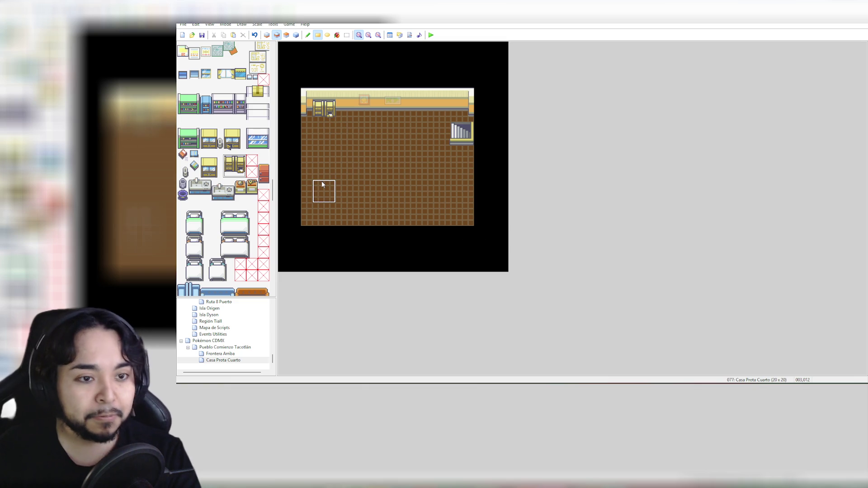
key(ctrl+z)
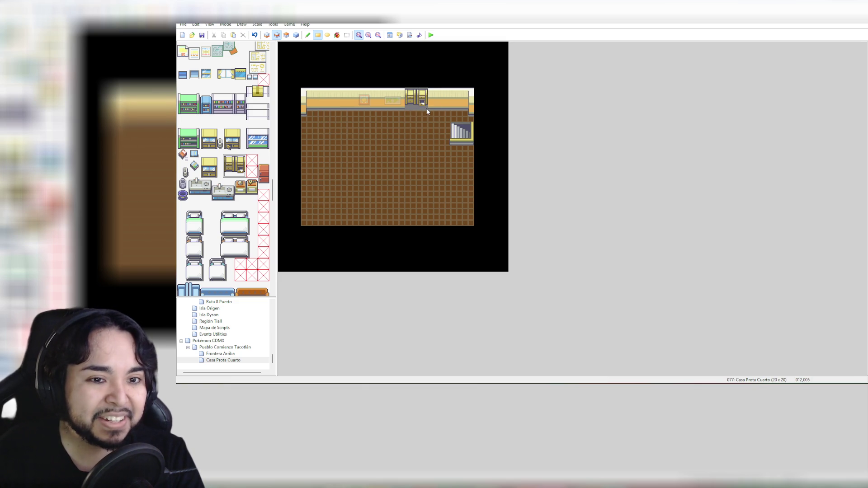
key(ctrl+z)
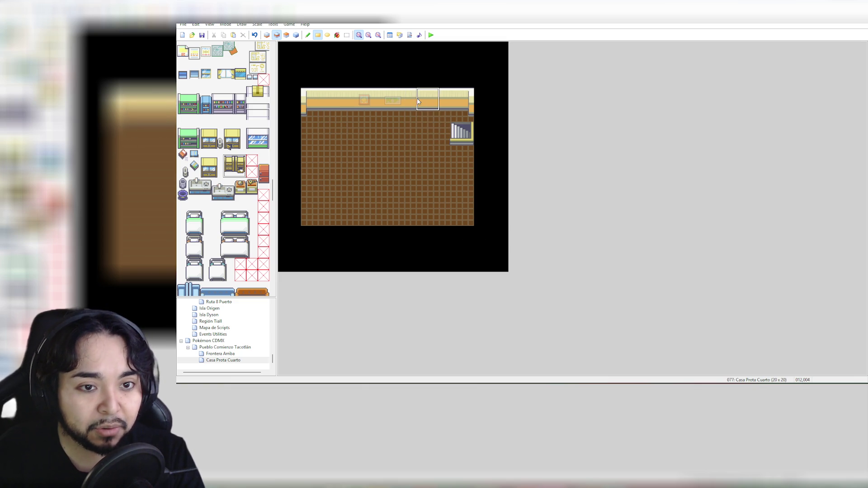
click(416, 104)
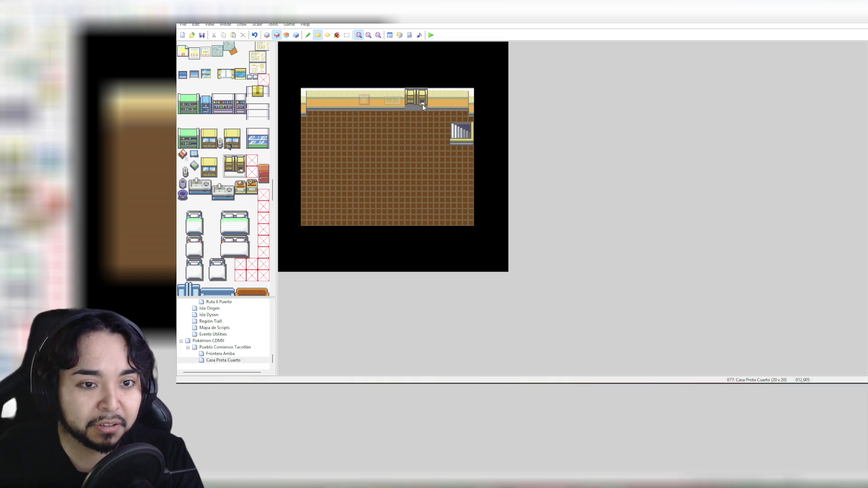
key(ctrl+z)
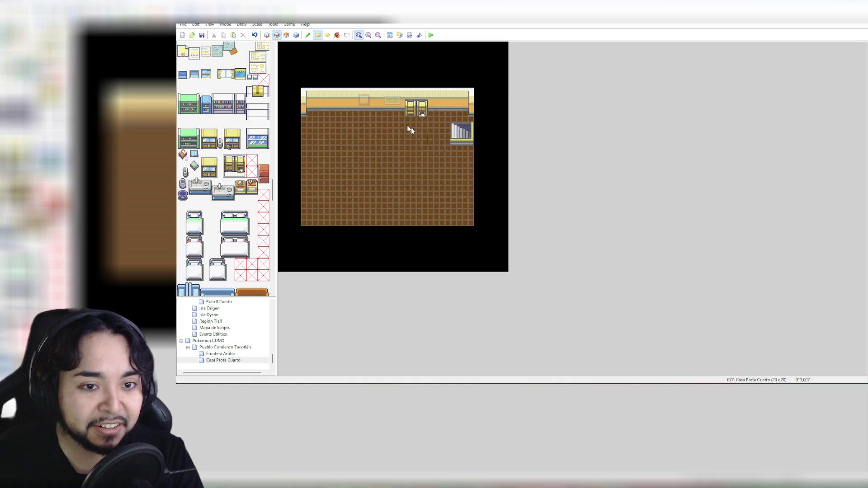
click(297, 35)
click(298, 35)
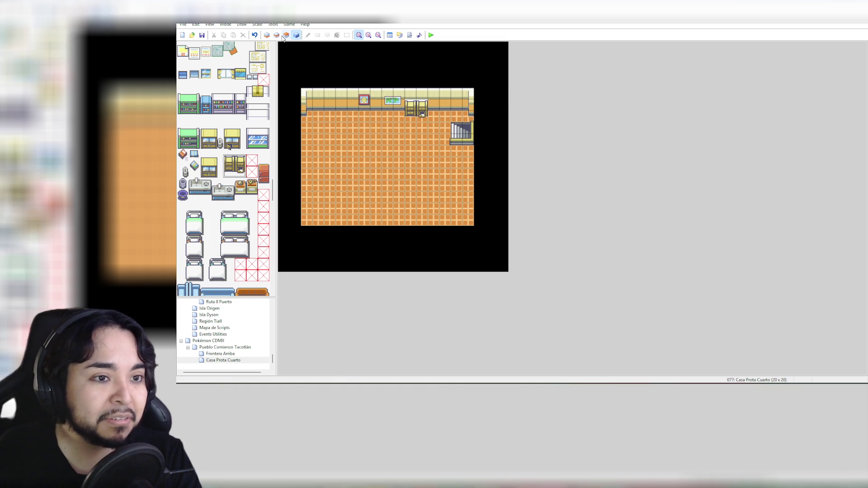
Step: On Layer 3, select the entire room and drag it up and to the left
click(277, 35)
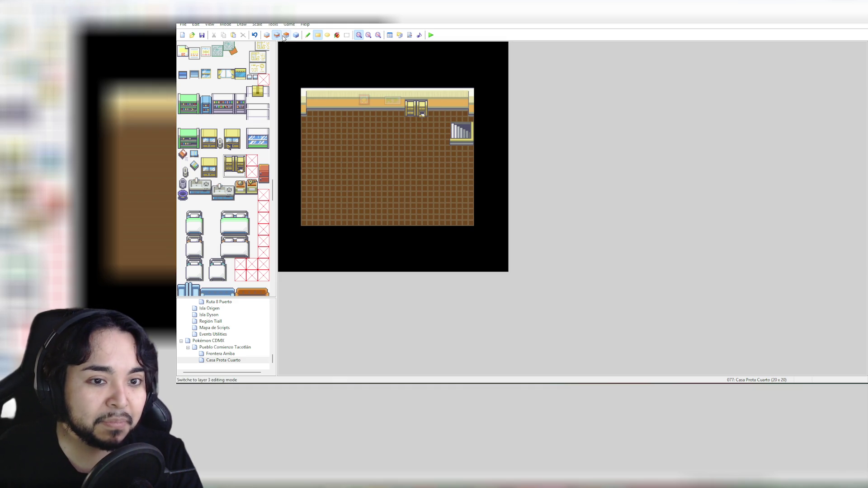
click(286, 35)
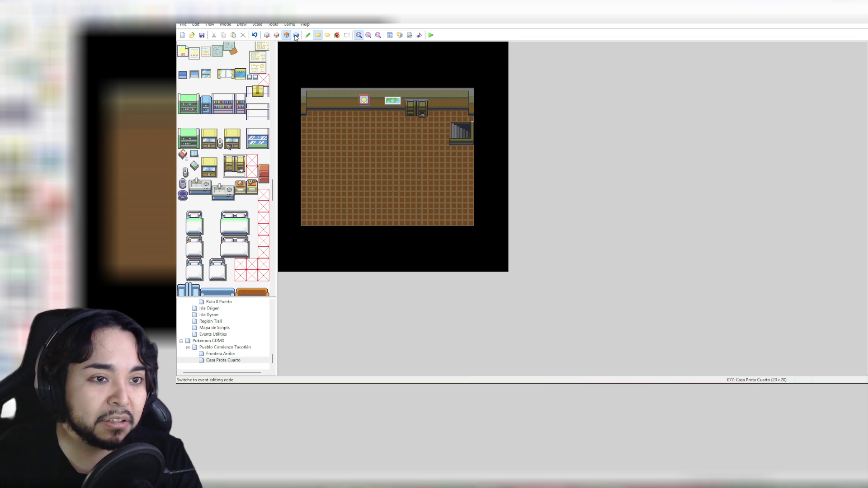
click(297, 35)
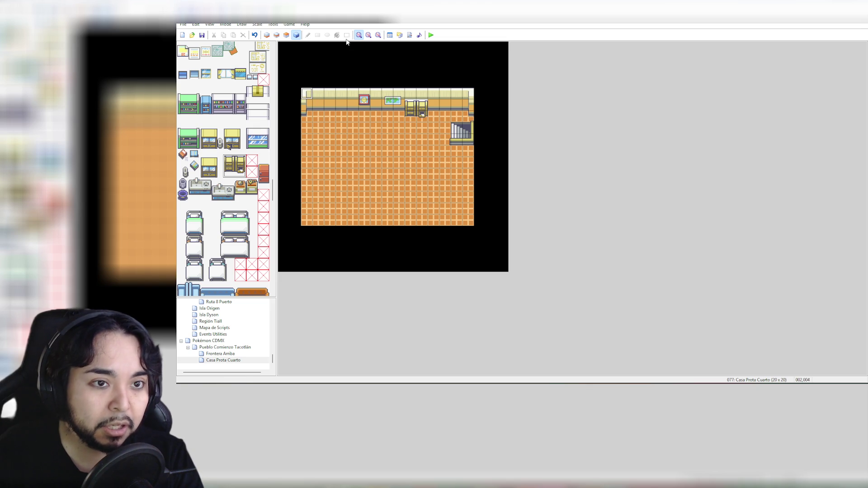
click(286, 36)
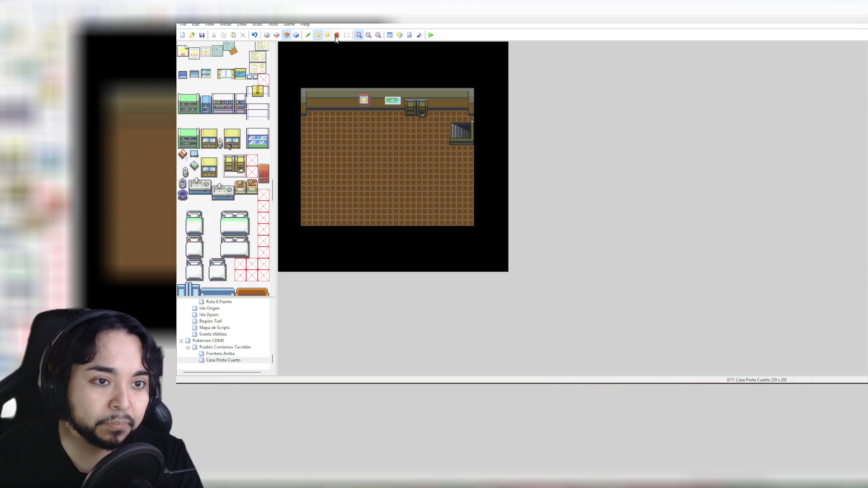
drag(303, 91, 473, 226)
mouse_move(426, 195)
mouse_down()
mouse_move(403, 159)
mouse_move(416, 153)
mouse_up()
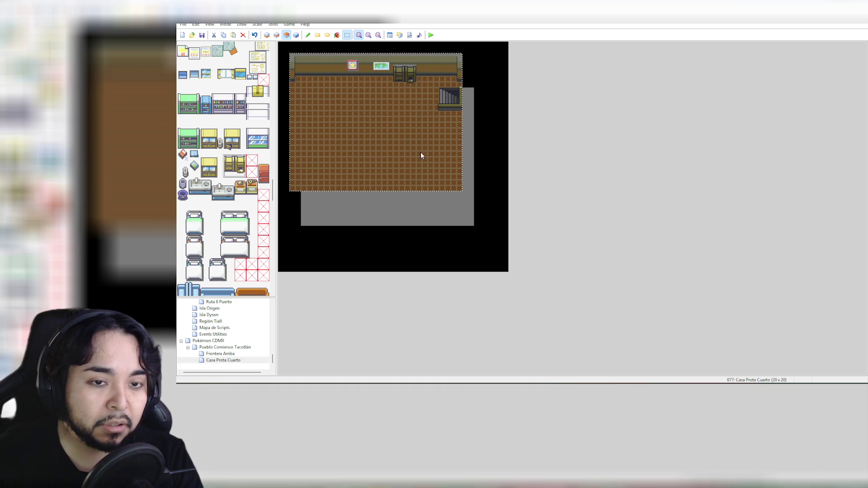
Step: Try resizing Casa Prota Cuarto to 10 × 10, then dismiss the warning and cancel, keeping 20 × 20
right_click(240, 360)
click(270, 306)
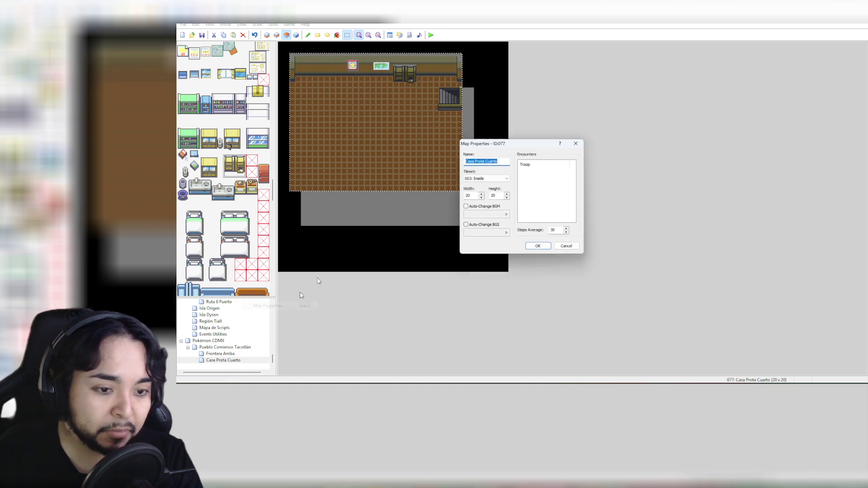
double_click(468, 196)
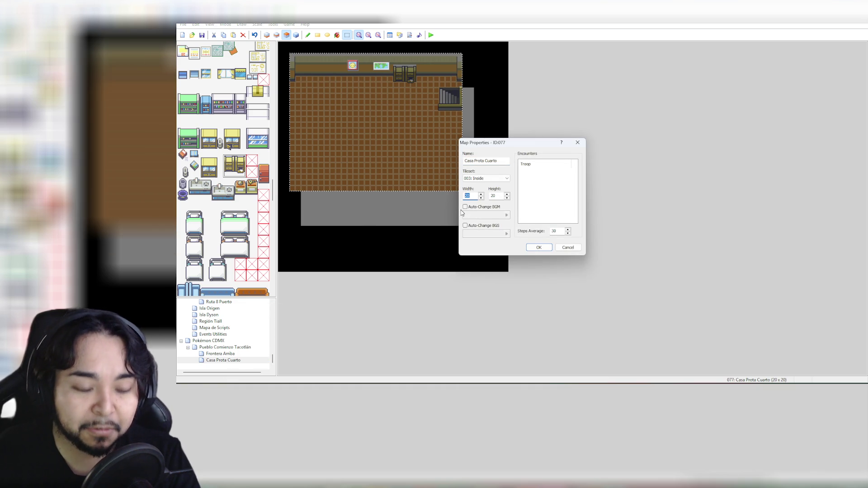
text(10)
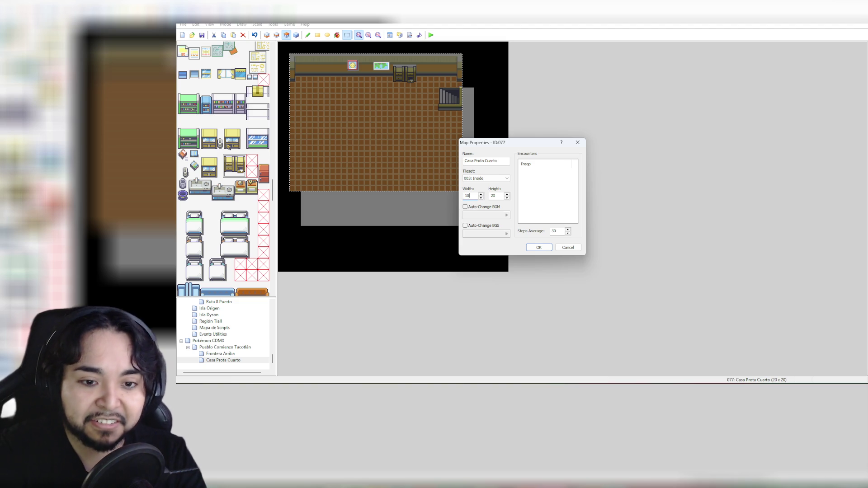
double_click(488, 195)
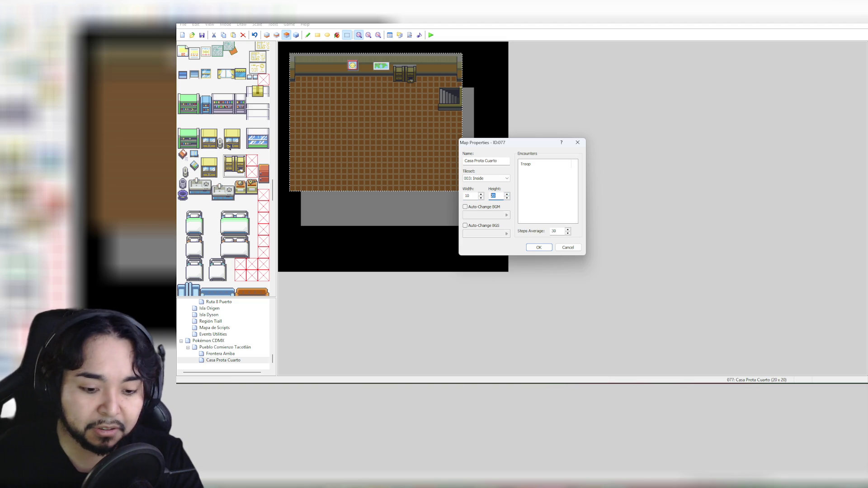
click(538, 248)
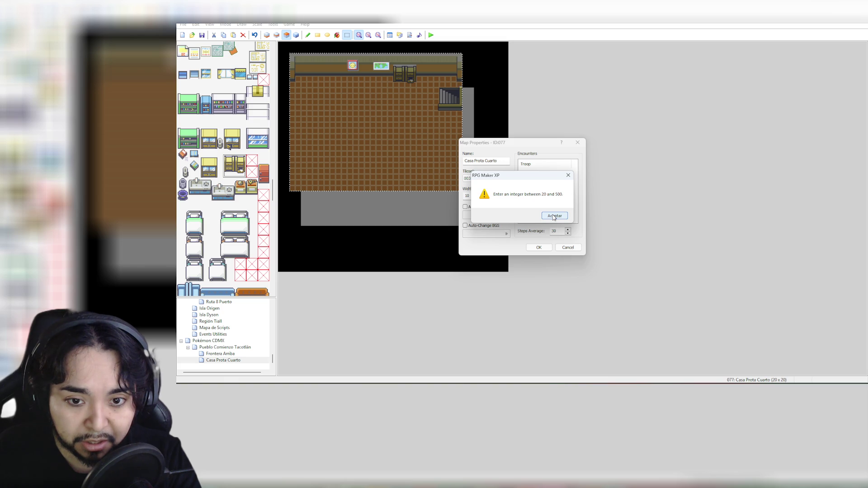
click(554, 216)
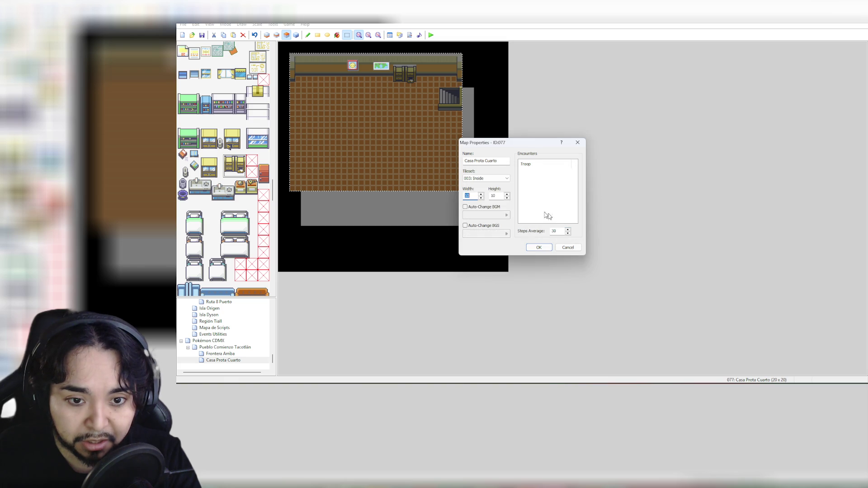
click(569, 248)
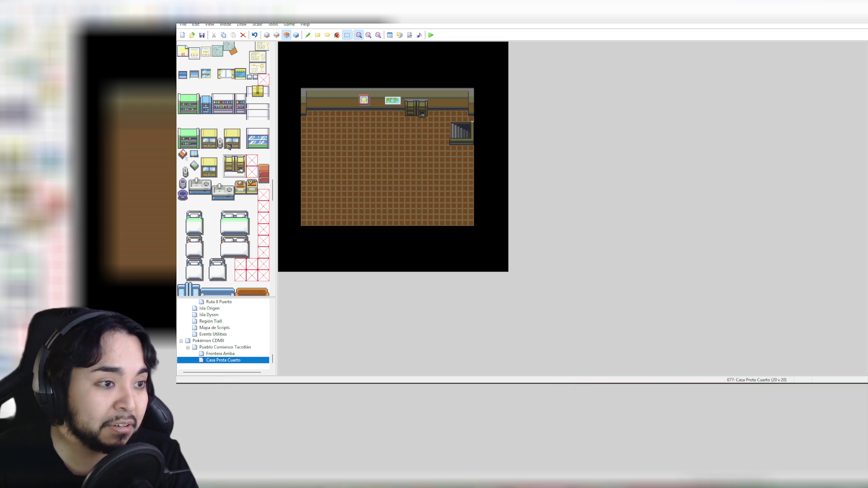
click(391, 82)
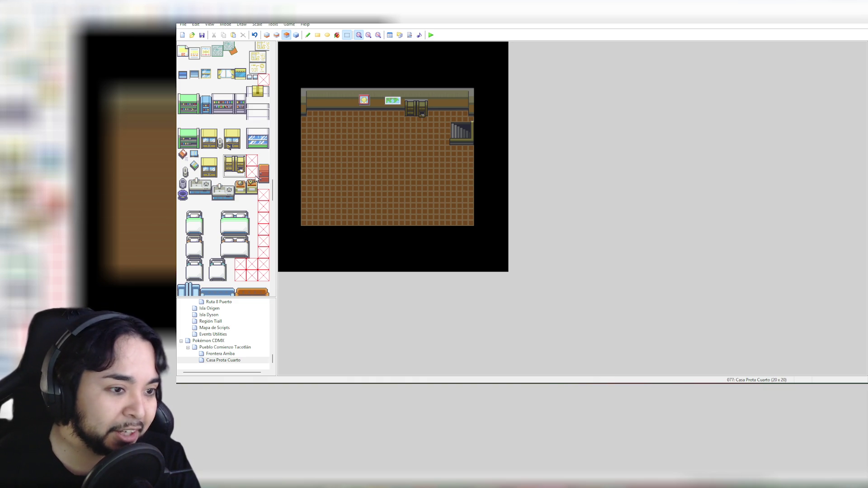
Step: Pick the 2x3 white bookshelf tiles from the tileset and choose the Pencil tool
click(183, 155)
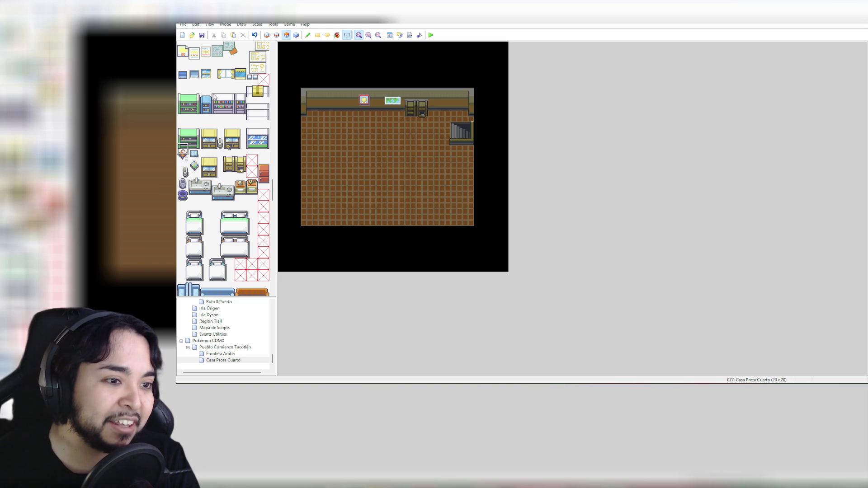
drag(214, 97, 234, 112)
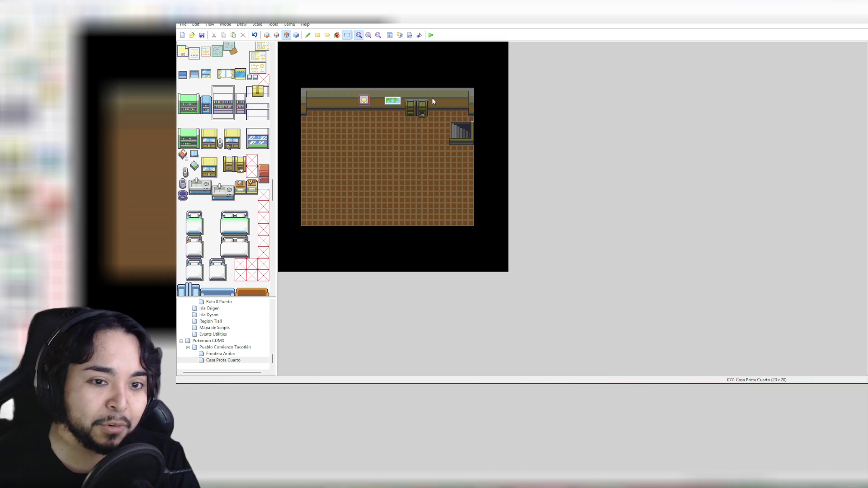
click(308, 35)
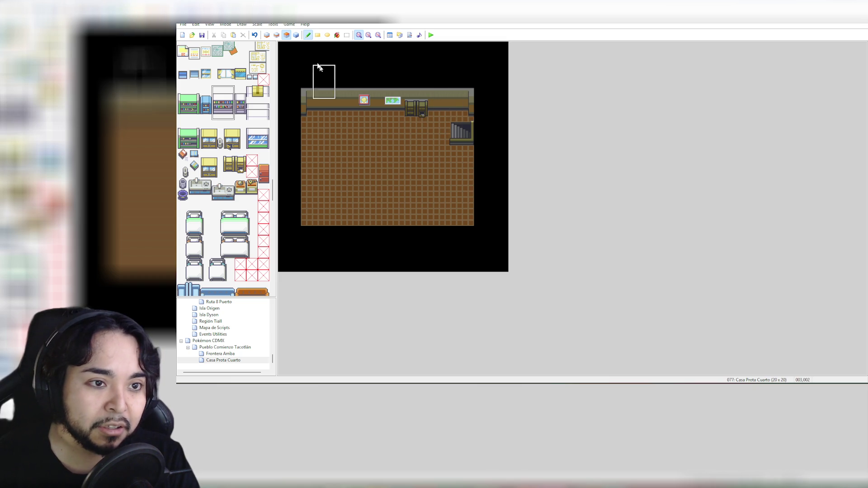
Step: Stamp the white bookshelf against the top wall beside the staircase, one tile higher than first tried
click(430, 99)
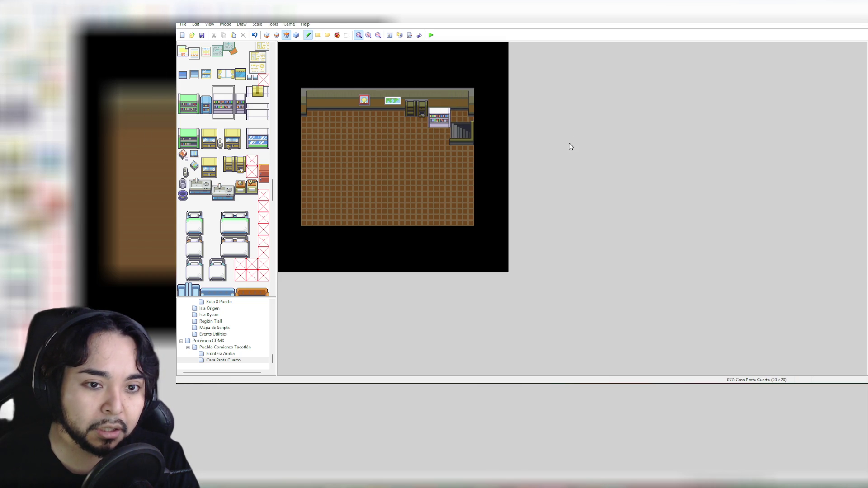
key(ctrl+z)
click(435, 95)
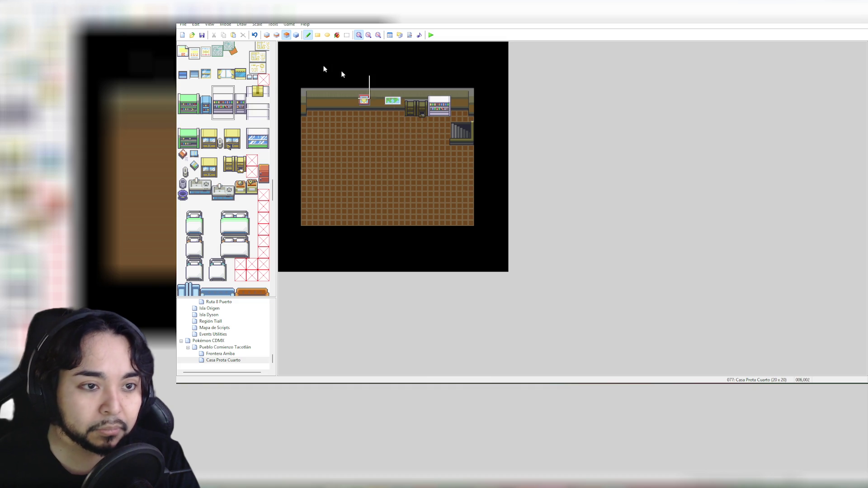
click(277, 35)
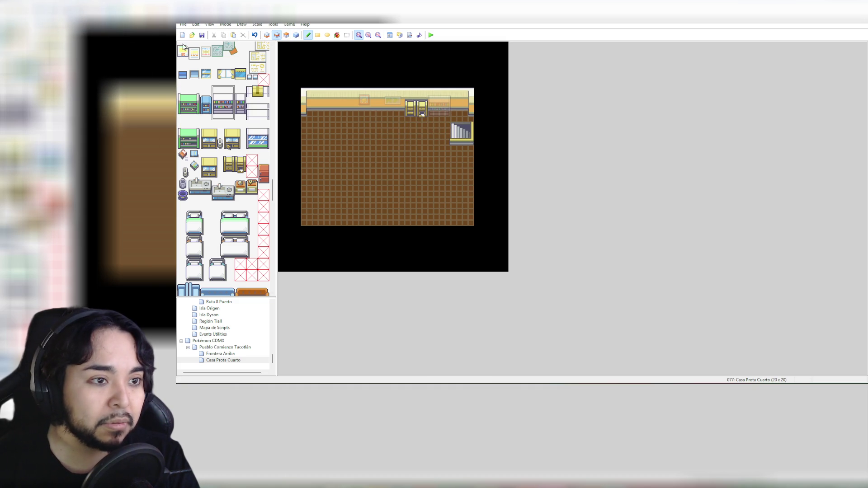
Step: Erase the yellow cabinet from the top wall on layer 2, undoing an accidental wall erase
drag(274, 190, 274, 58)
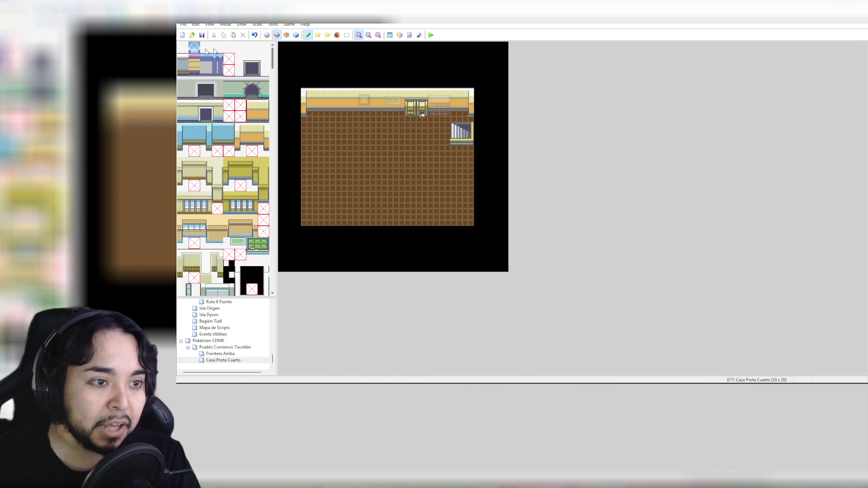
mouse_move(397, 105)
mouse_down()
mouse_move(419, 108)
mouse_move(409, 116)
mouse_up()
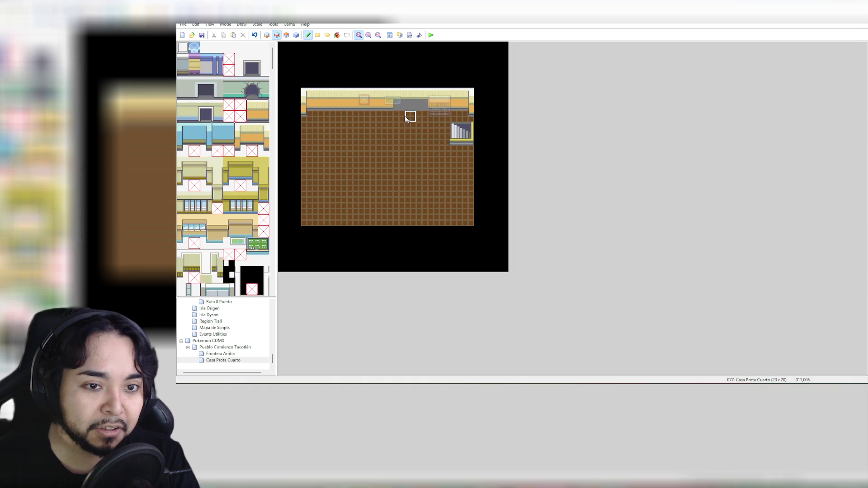
key(ctrl+z)
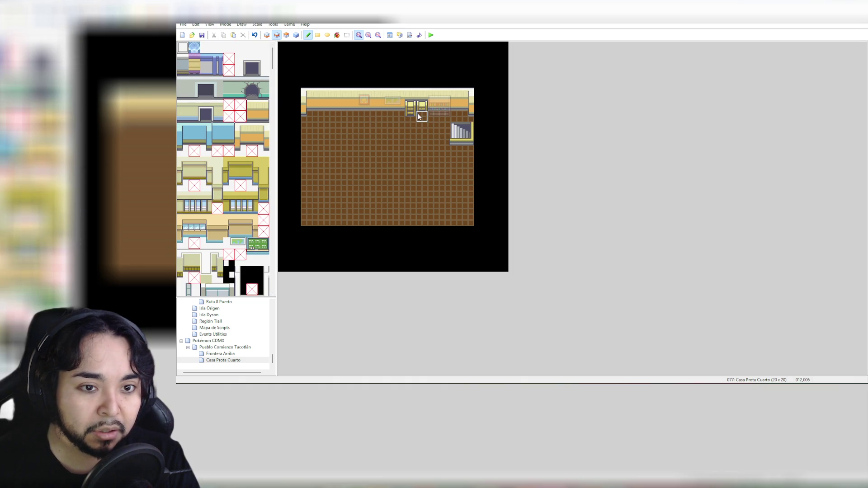
drag(418, 113, 411, 113)
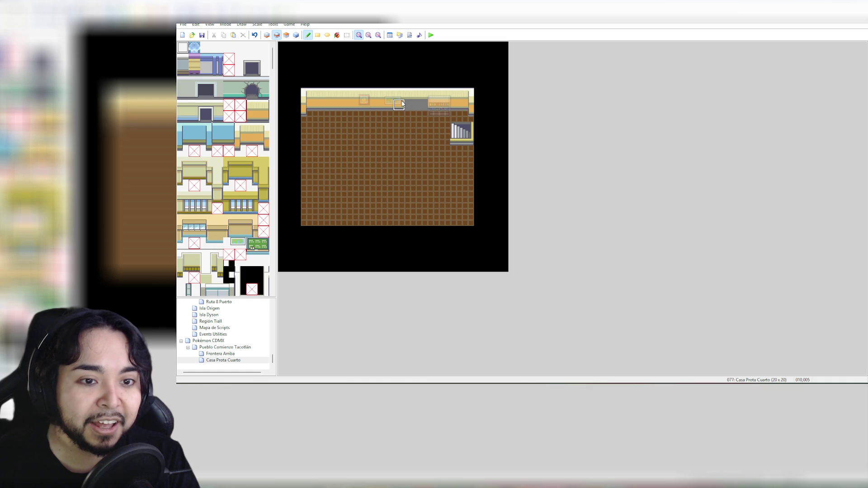
Step: Fill the cabinet gap with the plain wall tile picked from the map
right_click(401, 103)
drag(409, 105, 419, 106)
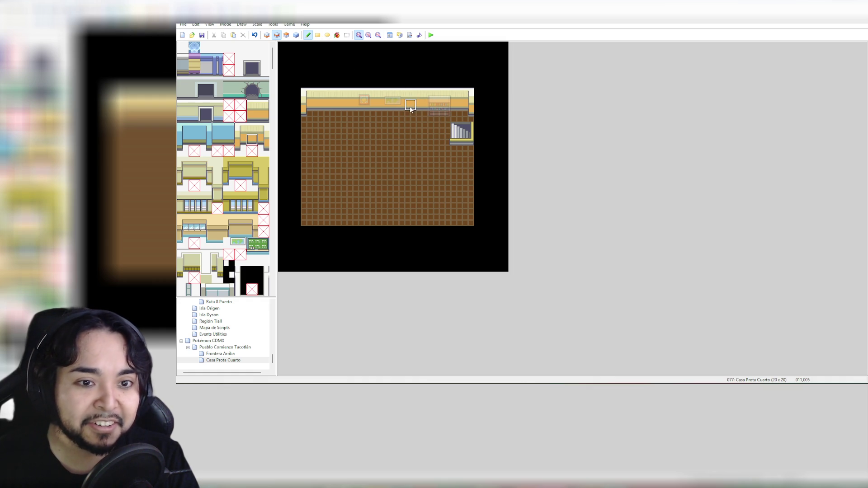
click(286, 35)
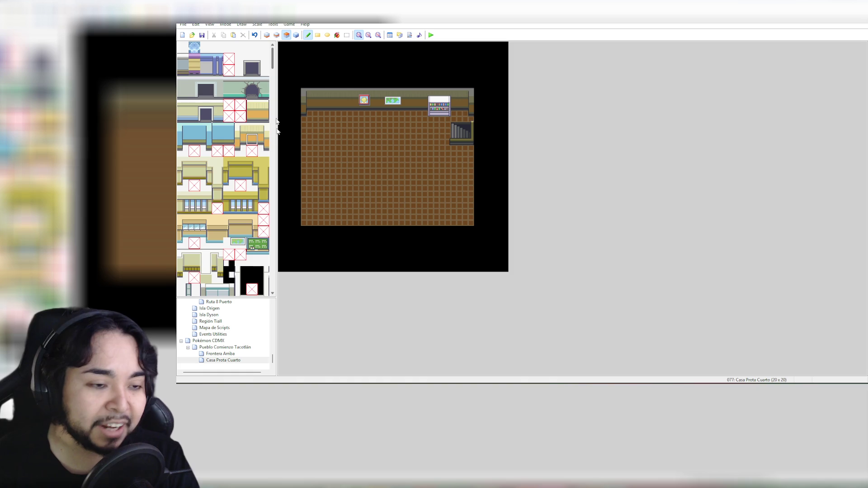
Step: Scroll the tileset to the furniture rows, select the small bin tile and place it below the stairs
drag(272, 70, 268, 189)
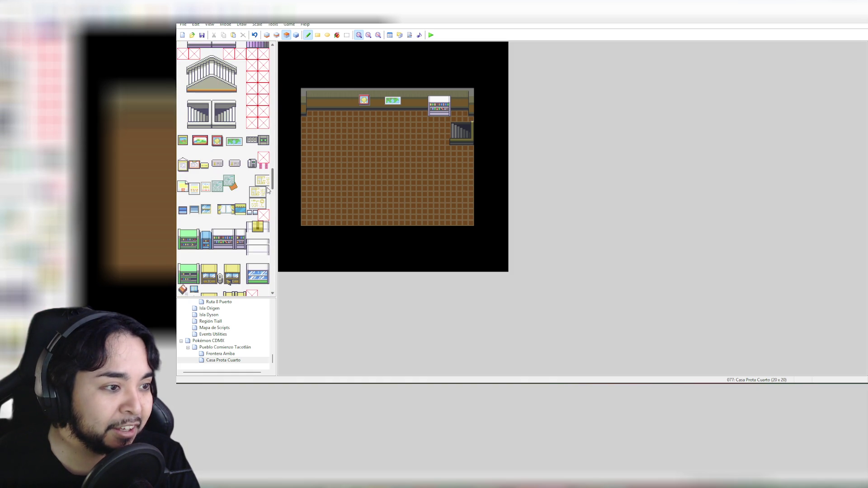
drag(268, 190, 268, 193)
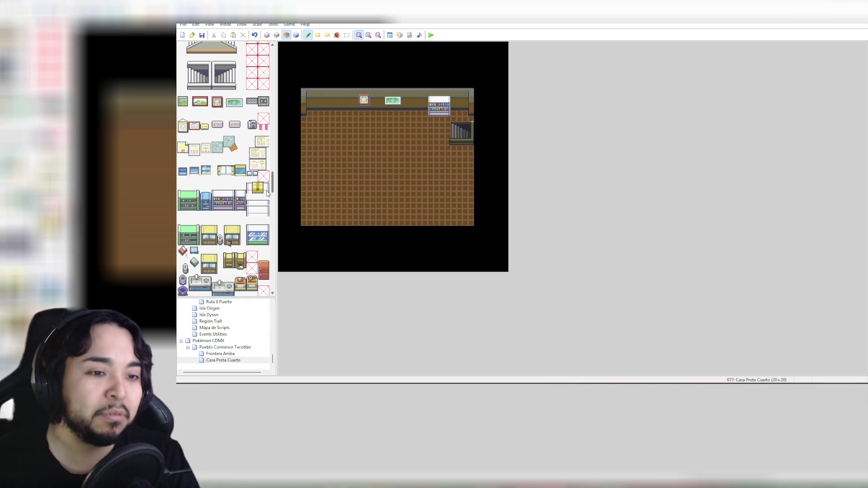
drag(267, 193, 267, 207)
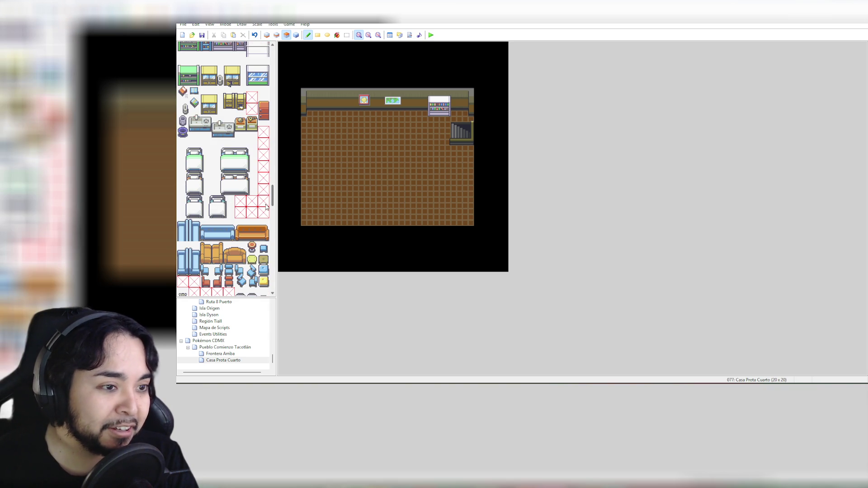
click(183, 120)
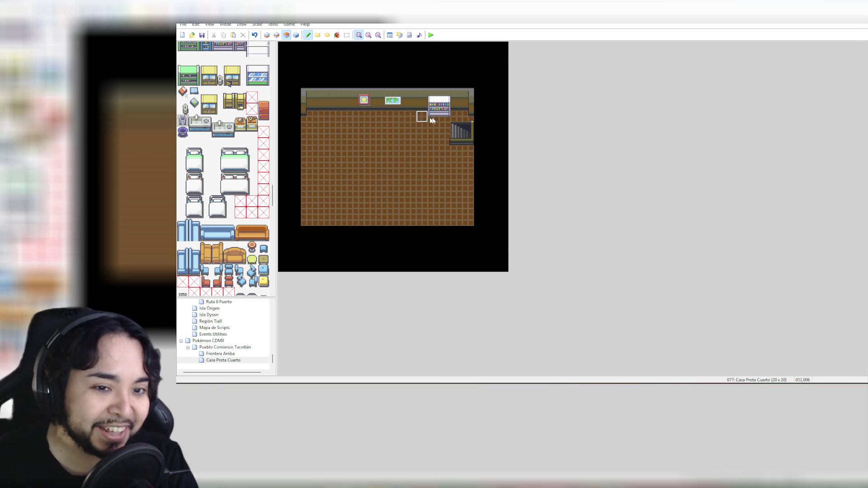
click(468, 150)
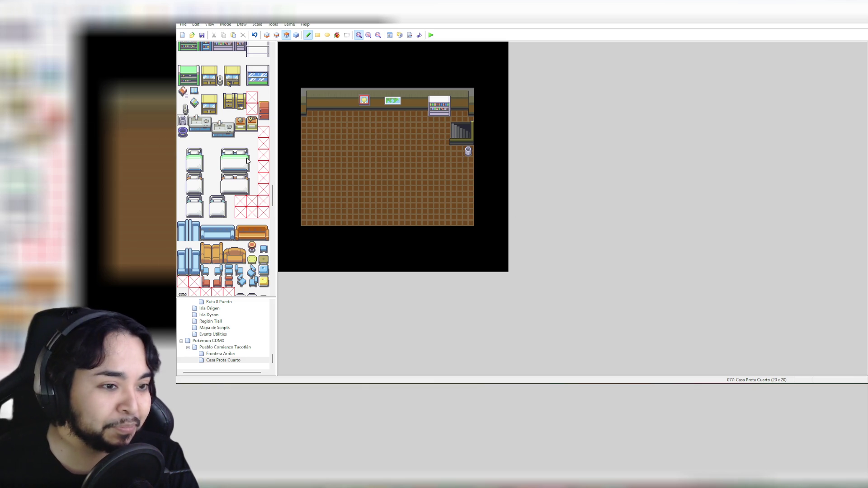
Step: Select the whole green-and-white bed block and test-stamp it on the room floor
drag(180, 140, 197, 168)
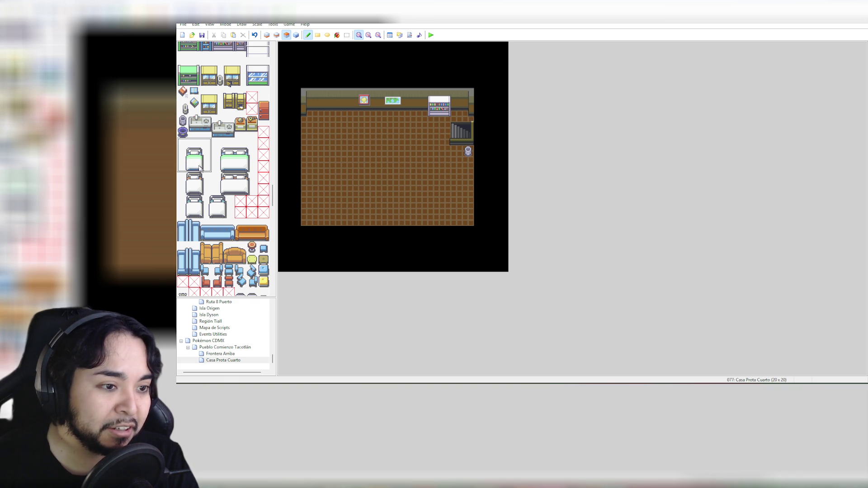
click(206, 156)
drag(181, 141, 207, 167)
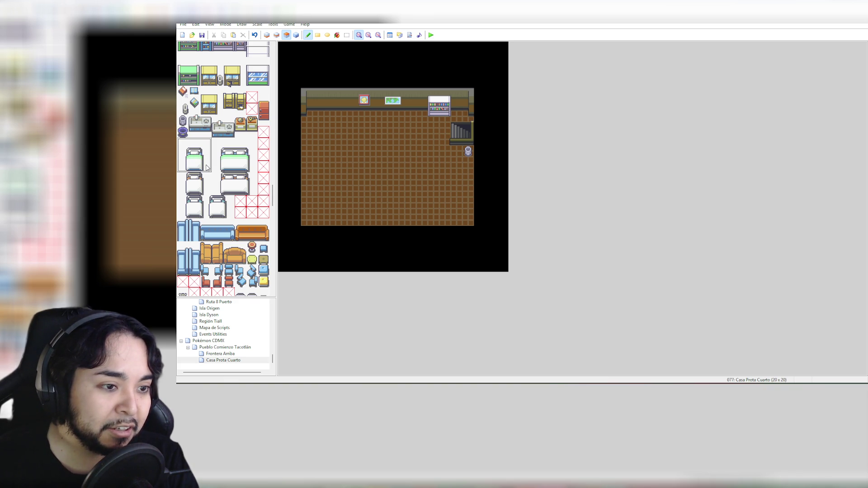
click(308, 124)
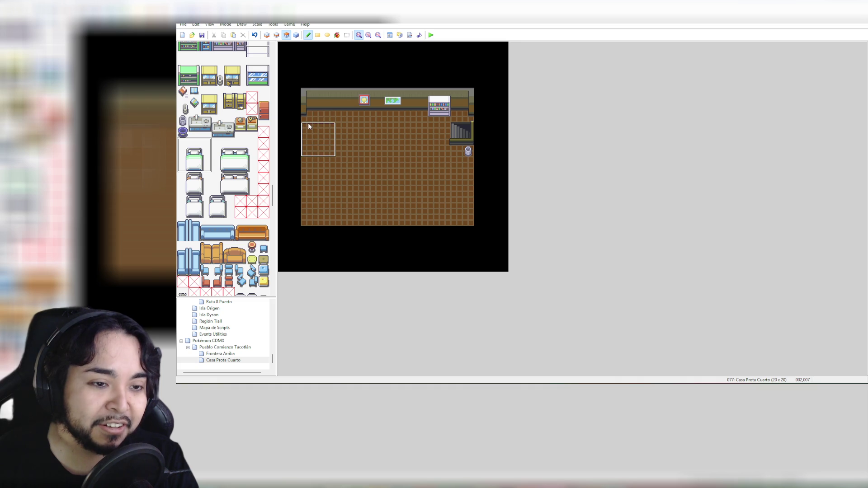
key(ctrl+z)
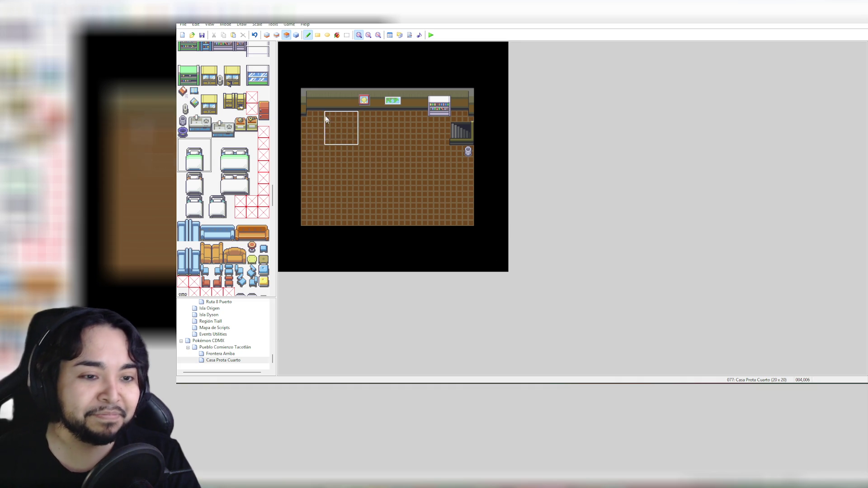
Step: Try the bed at the top-left and lower-right, finally placing it on the floor's right side
click(304, 98)
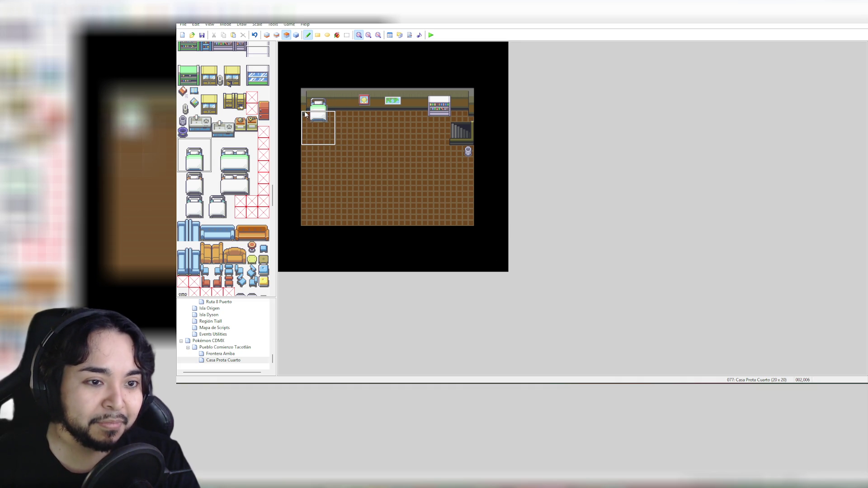
key(ctrl+z)
click(305, 111)
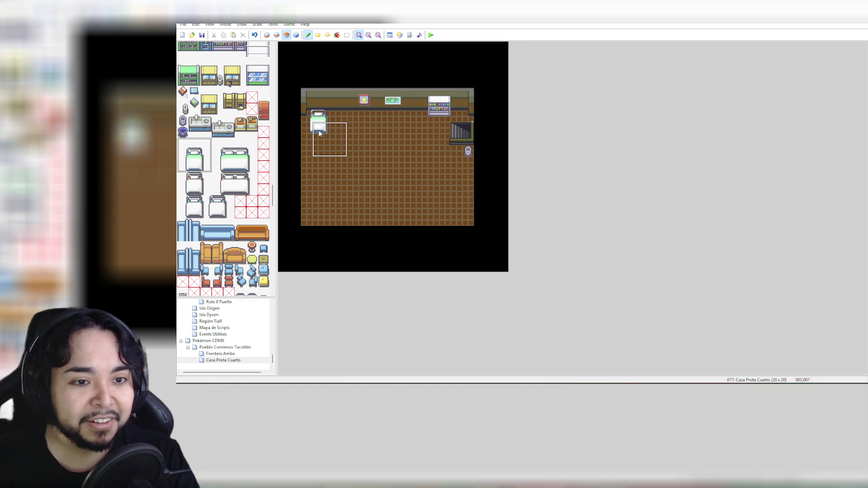
key(ctrl+z)
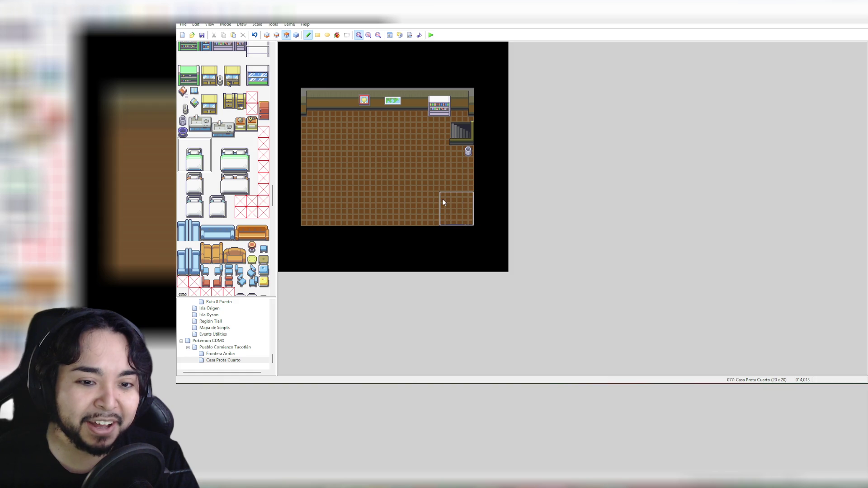
click(443, 199)
key(ctrl+z)
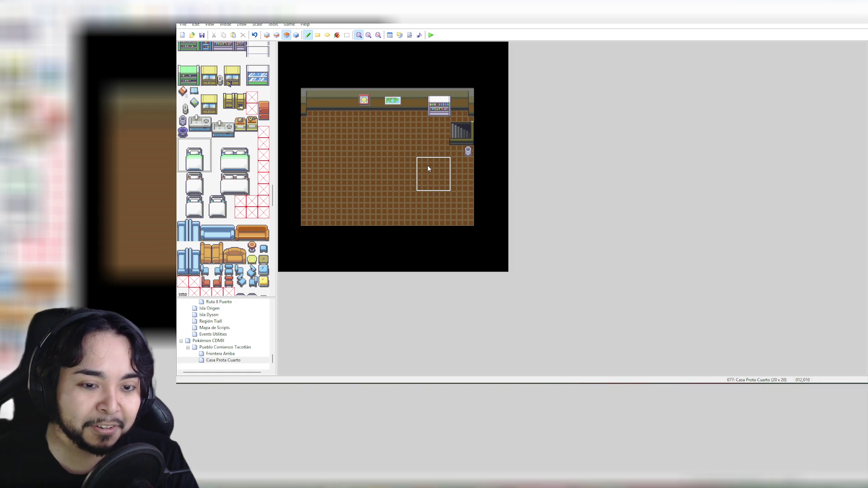
click(428, 167)
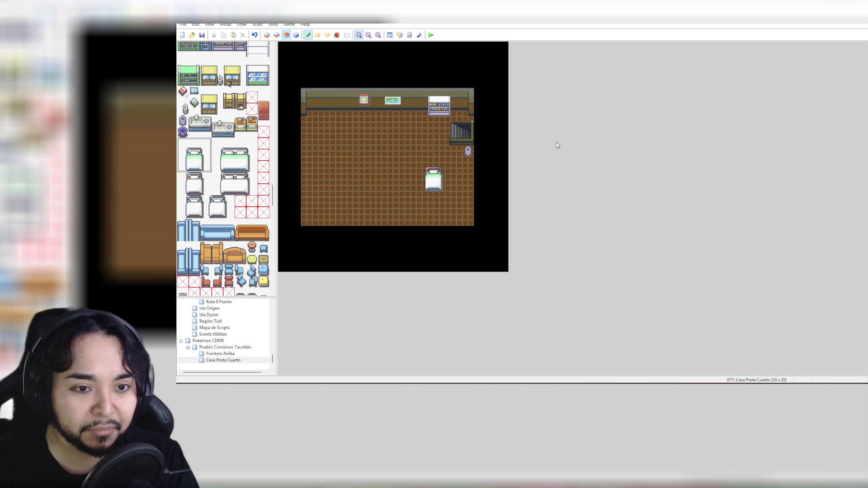
key(ctrl+z)
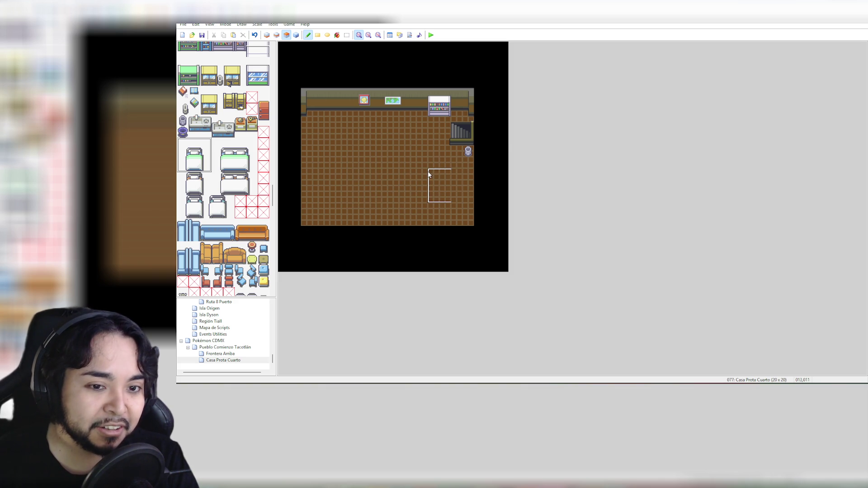
click(441, 173)
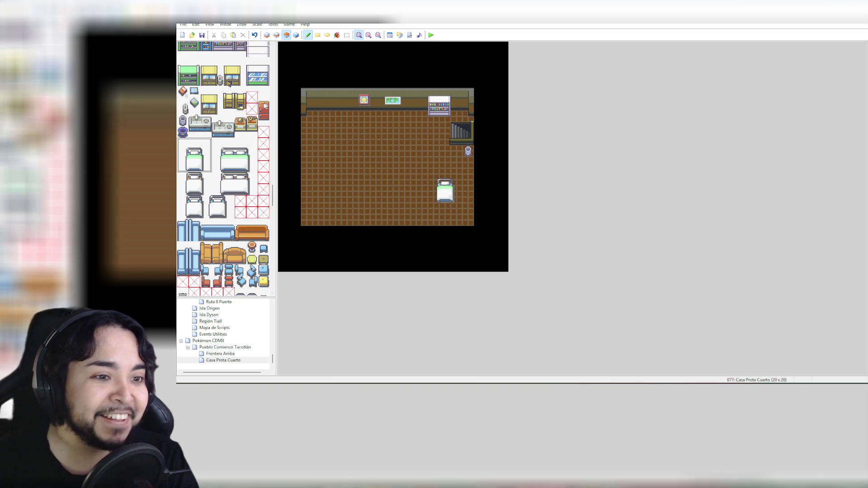
scroll(223, 154, down, 1)
Step: Place the small orange-white item on the floor near the top wall
scroll(223, 154, down, 3)
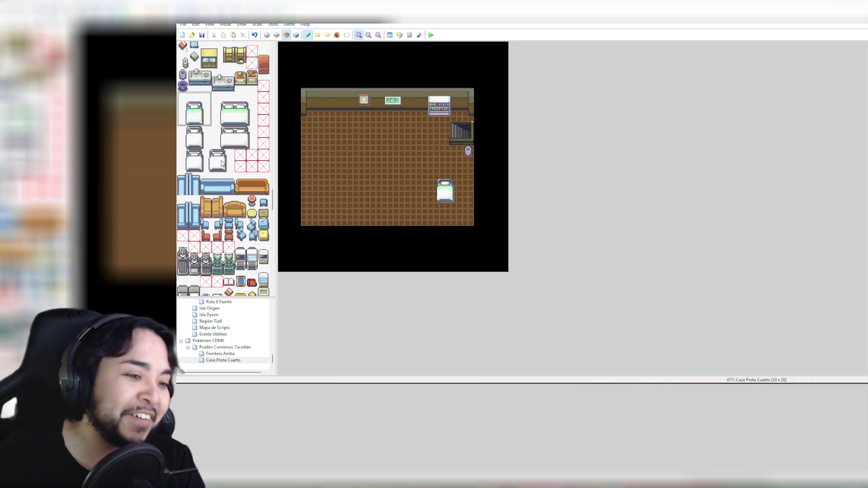
scroll(222, 162, down, 1)
scroll(230, 181, down, 2)
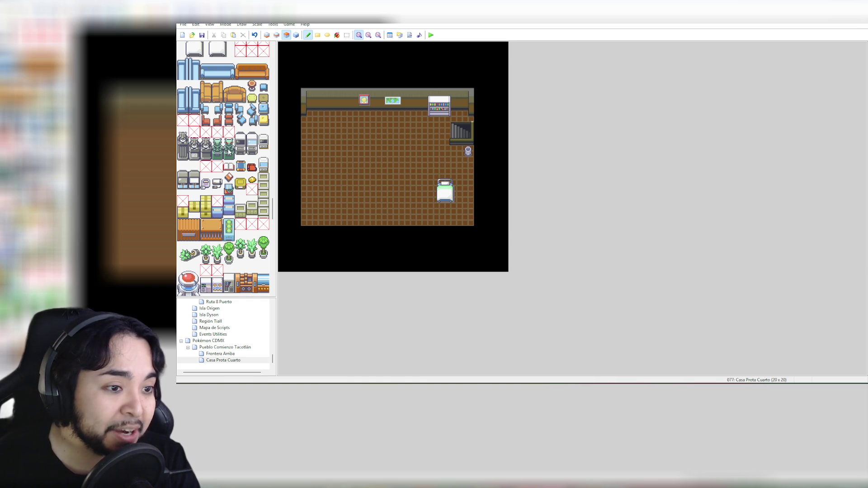
click(218, 154)
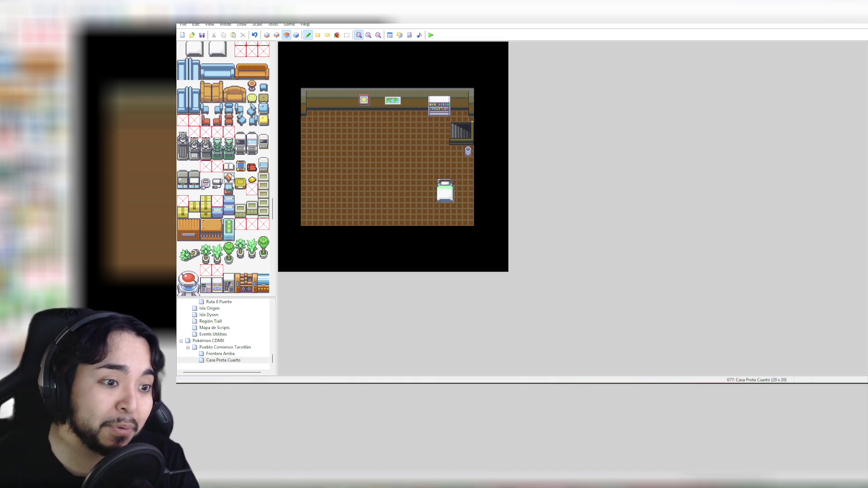
click(432, 127)
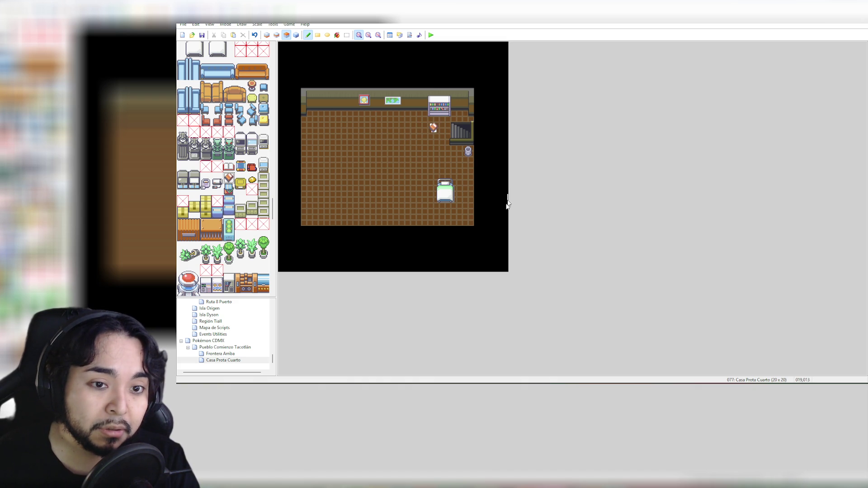
click(420, 119)
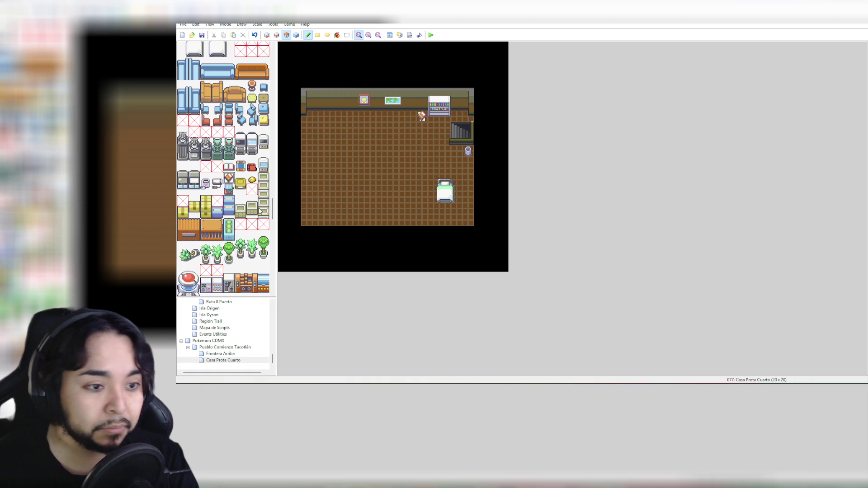
Step: Place three-tile-tall potted plants in the bottom-right and bottom-left corners
scroll(260, 210, down, 2)
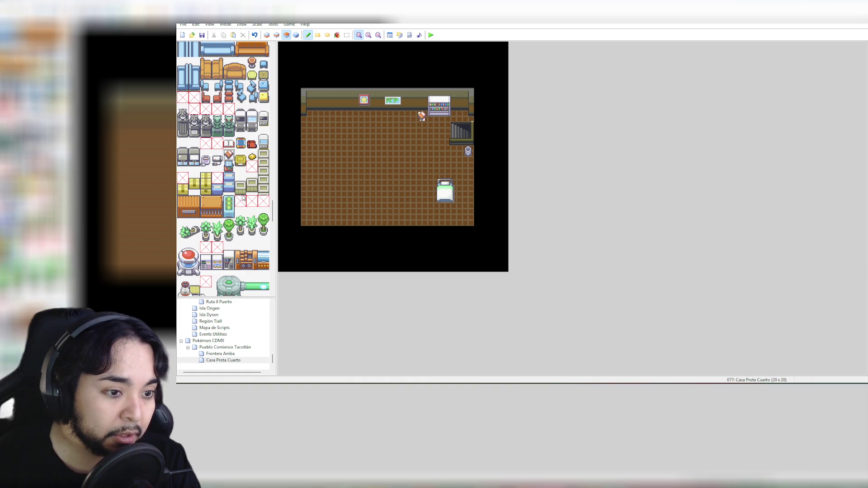
scroll(262, 205, down, 2)
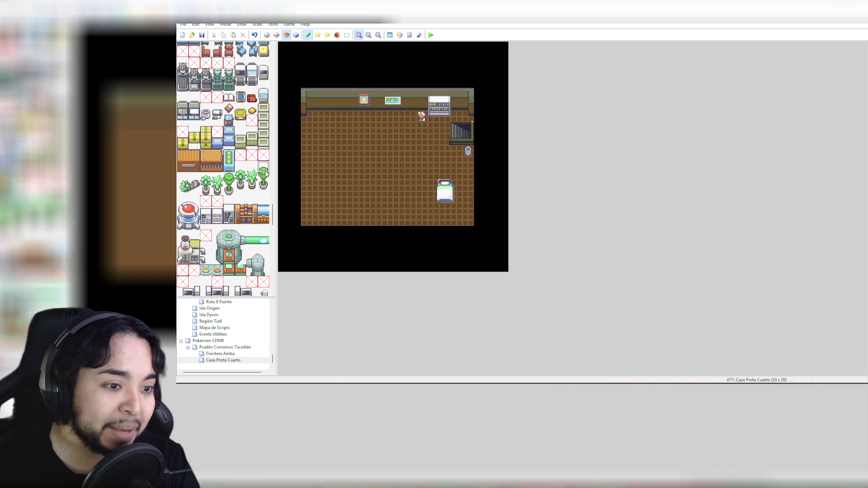
drag(252, 167, 252, 190)
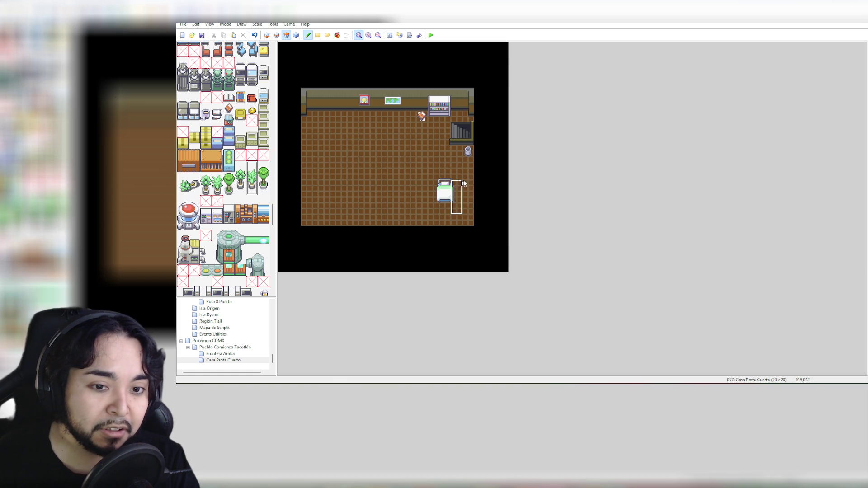
click(469, 201)
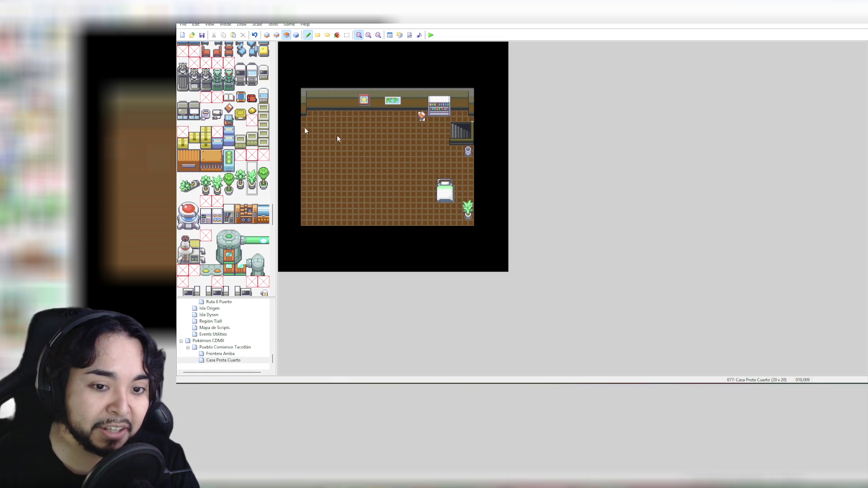
click(306, 196)
key(ctrl+z)
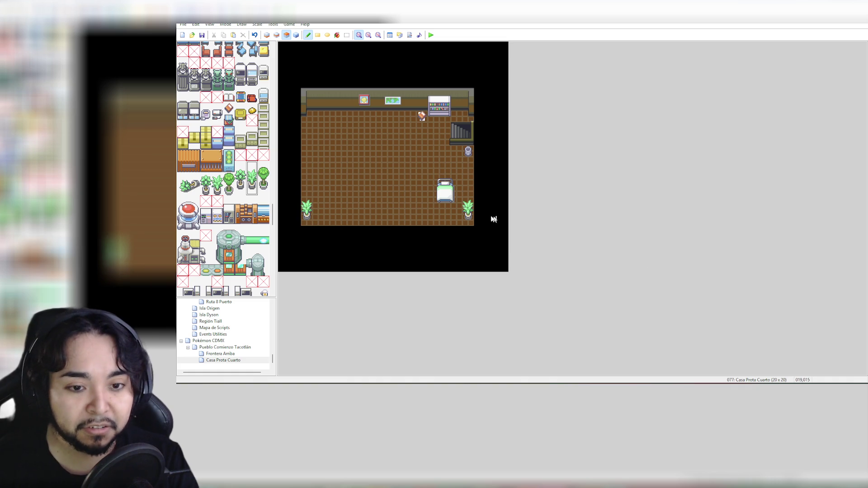
click(468, 213)
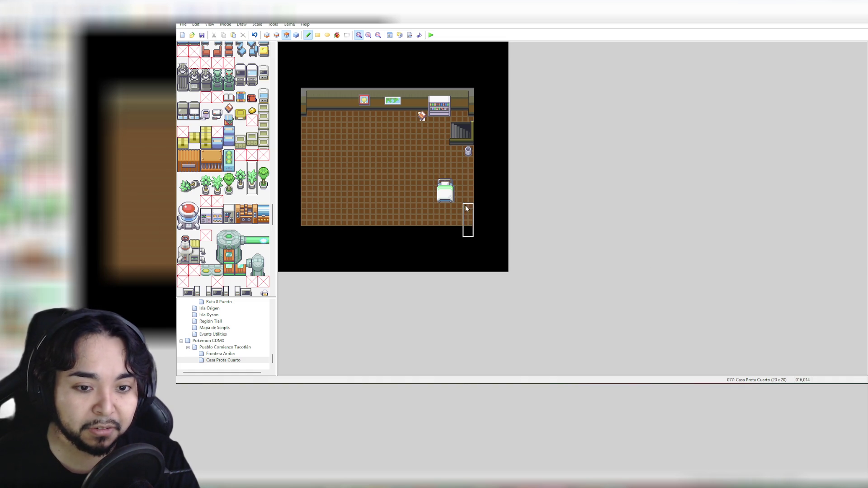
key(ctrl+z)
click(307, 197)
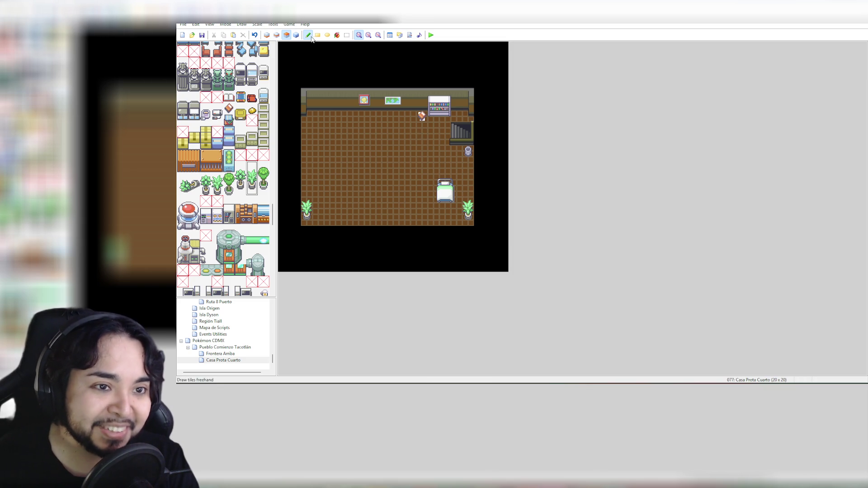
Step: Shift the room's right columns one tile left with the Select tool, commit, and select its left columns
click(347, 35)
drag(486, 87, 416, 224)
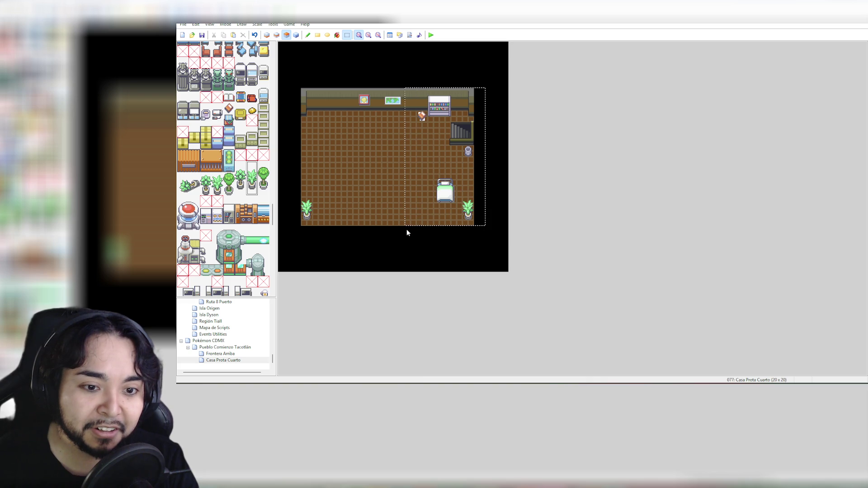
drag(432, 212, 385, 212)
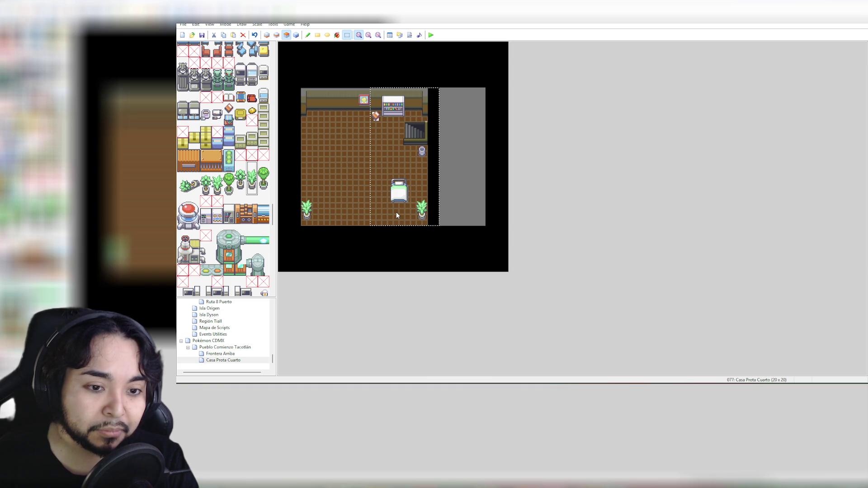
mouse_move(451, 239)
mouse_down()
mouse_move(297, 181)
mouse_move(343, 182)
mouse_up()
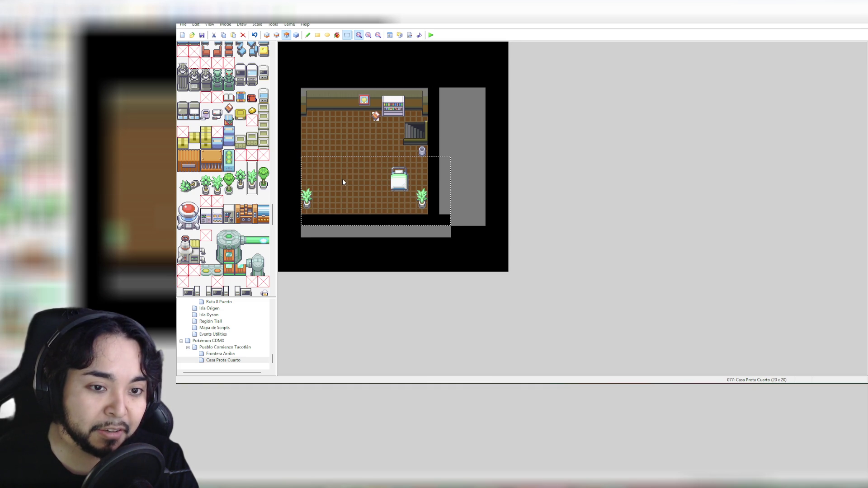
click(493, 144)
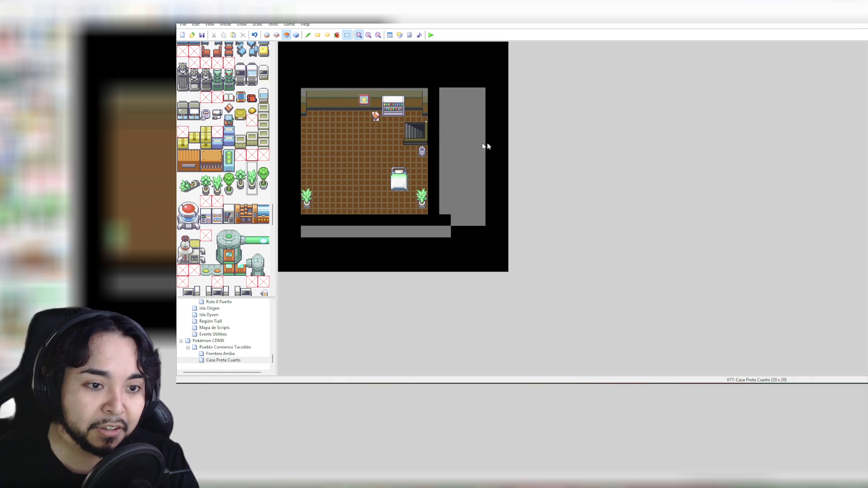
mouse_move(293, 80)
mouse_down()
mouse_move(329, 217)
mouse_move(335, 195)
mouse_move(351, 193)
mouse_up()
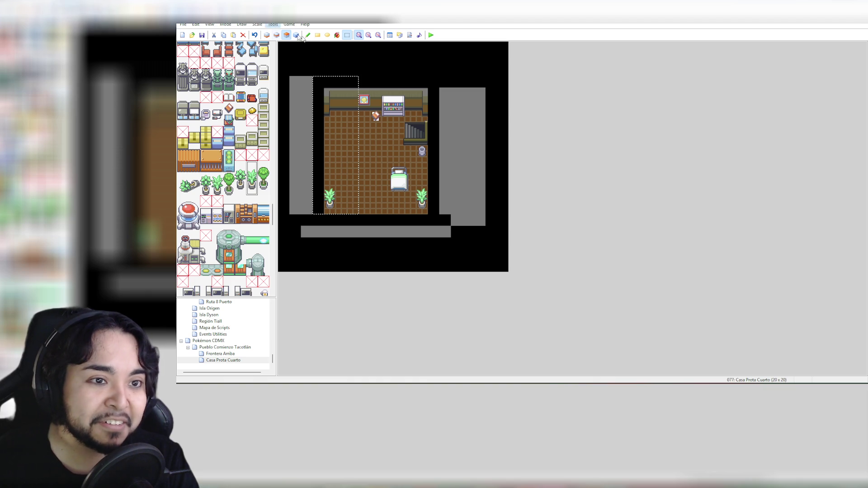
Step: Paint the blank tile over the bed on layer 3 with the Pencil to erase it
drag(272, 210, 281, 49)
click(183, 47)
click(390, 165)
click(288, 36)
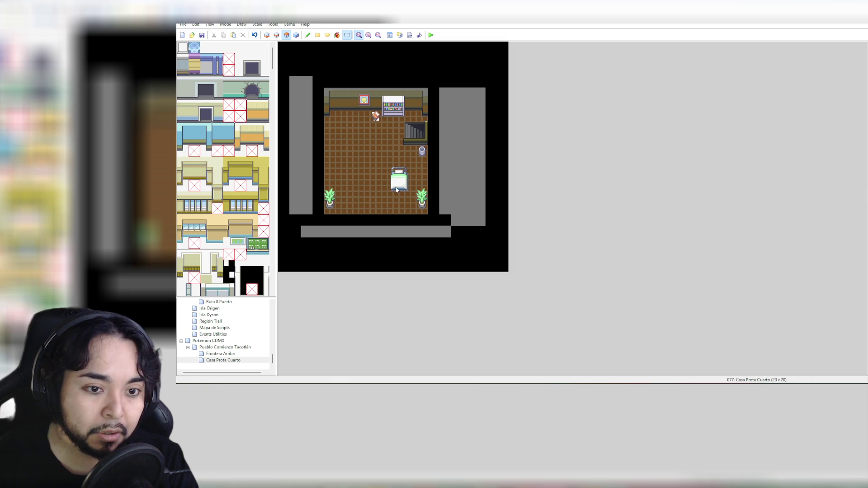
click(277, 35)
click(287, 34)
click(203, 48)
click(187, 50)
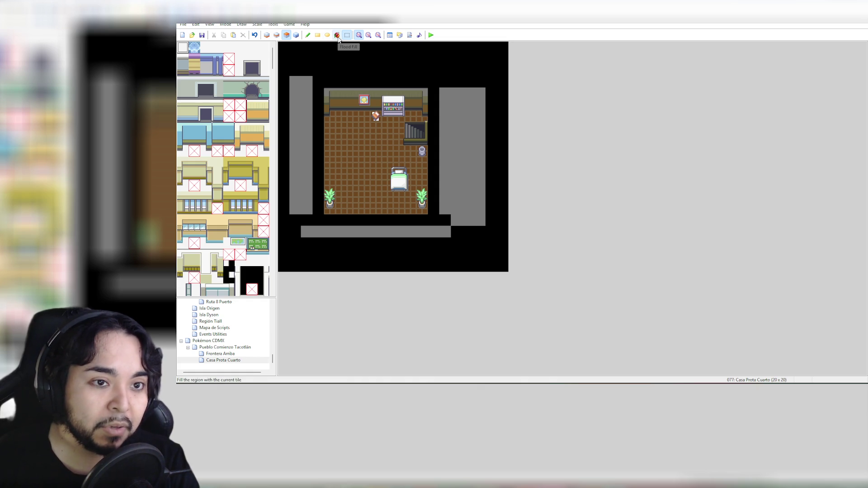
click(308, 35)
mouse_move(401, 186)
mouse_down()
mouse_move(392, 177)
mouse_move(400, 168)
mouse_move(406, 184)
mouse_up()
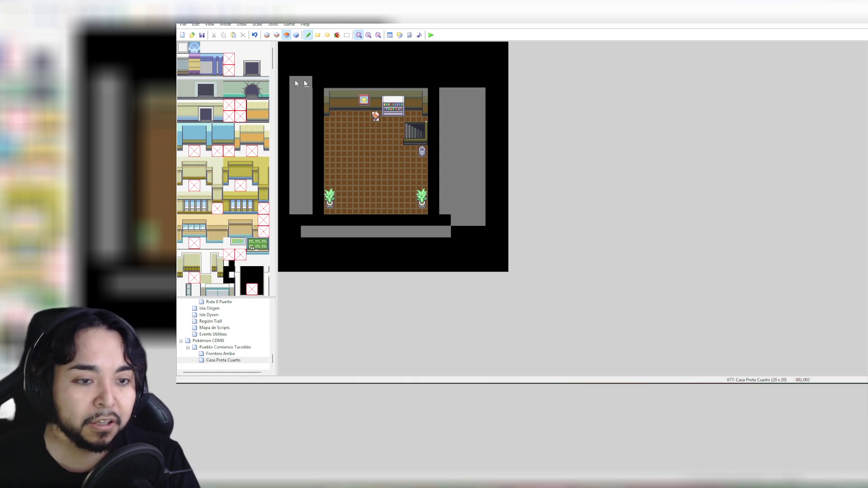
click(347, 35)
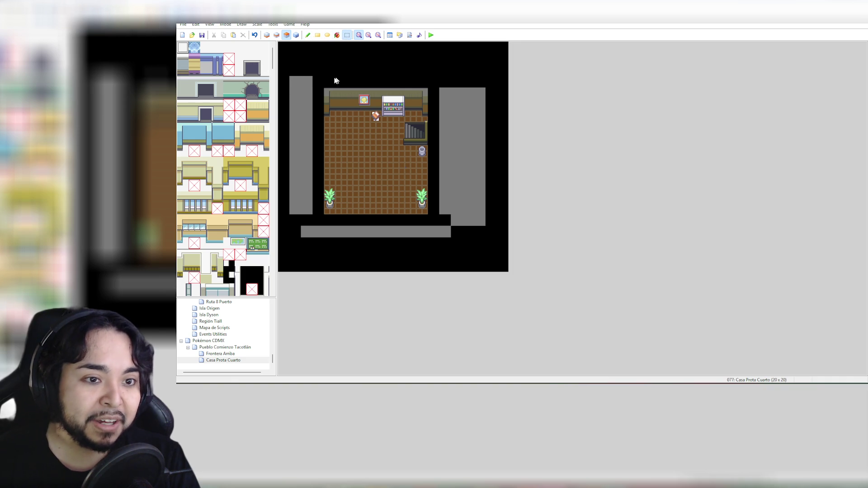
Step: Select the bedroom, move it down one tile, then shift it further right and commit
drag(438, 156, 440, 156)
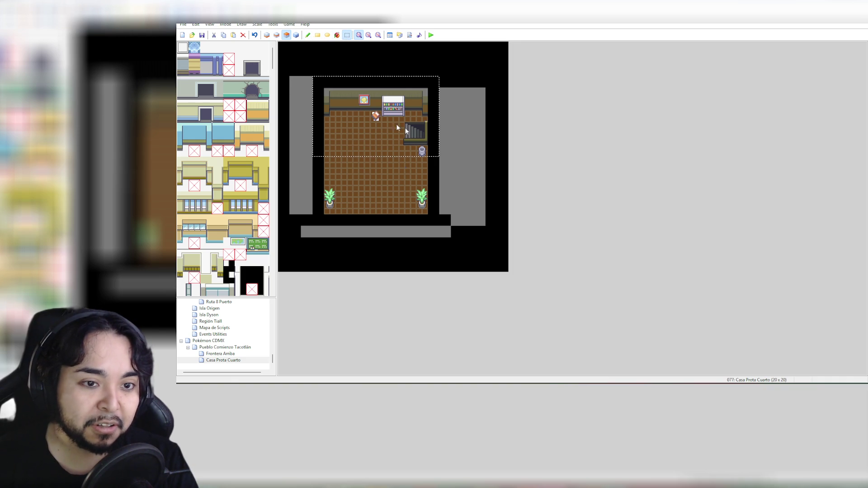
drag(386, 130, 389, 149)
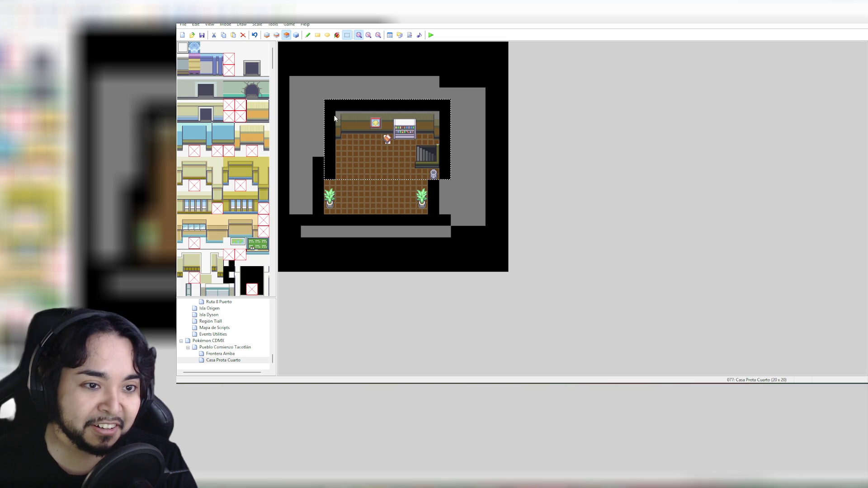
click(331, 90)
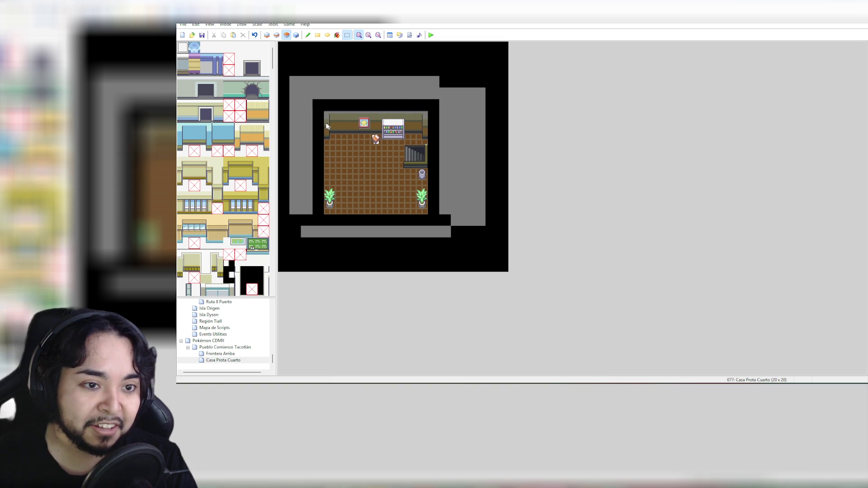
mouse_move(411, 191)
mouse_down()
mouse_move(428, 215)
mouse_move(410, 168)
mouse_up()
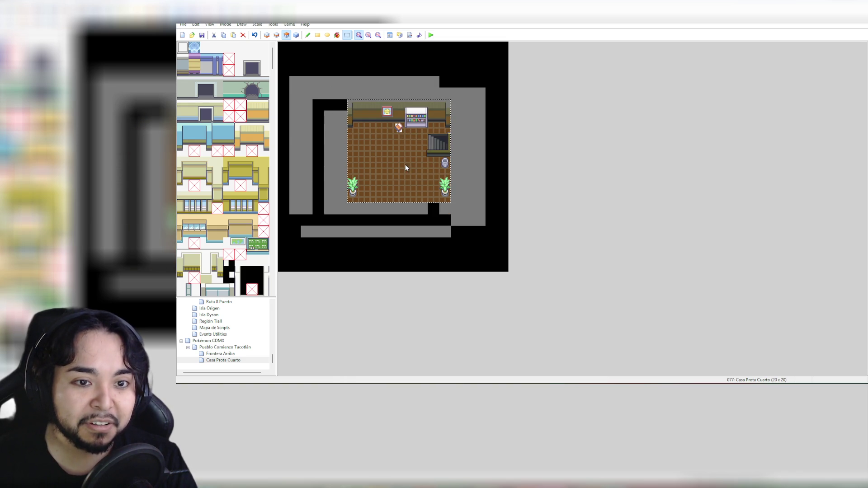
click(337, 35)
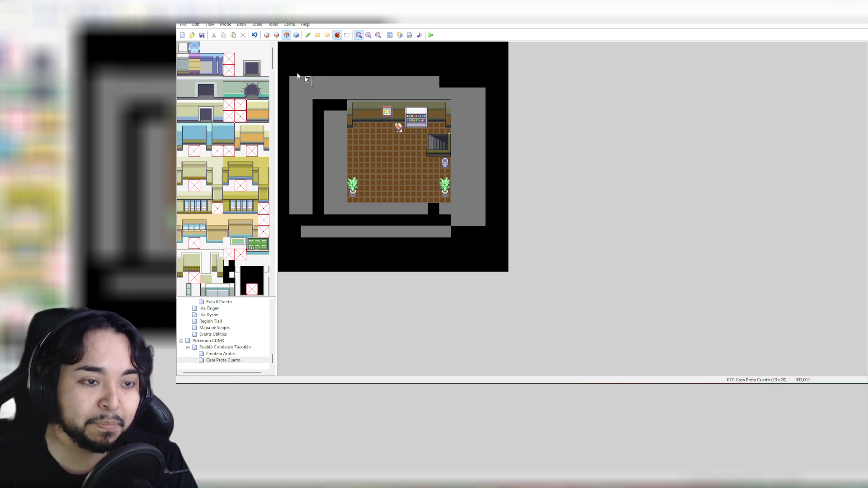
Step: Try a black fill around the room, undo it, and switch to layer 1 with F5
click(306, 36)
click(337, 35)
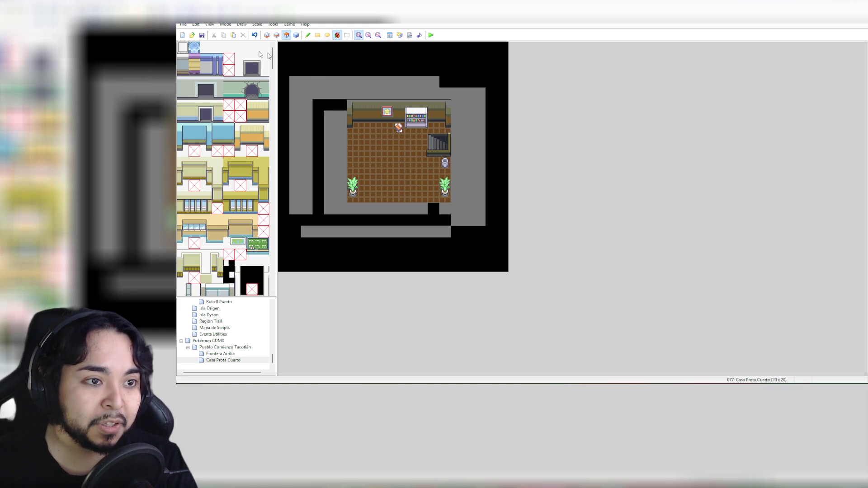
click(308, 36)
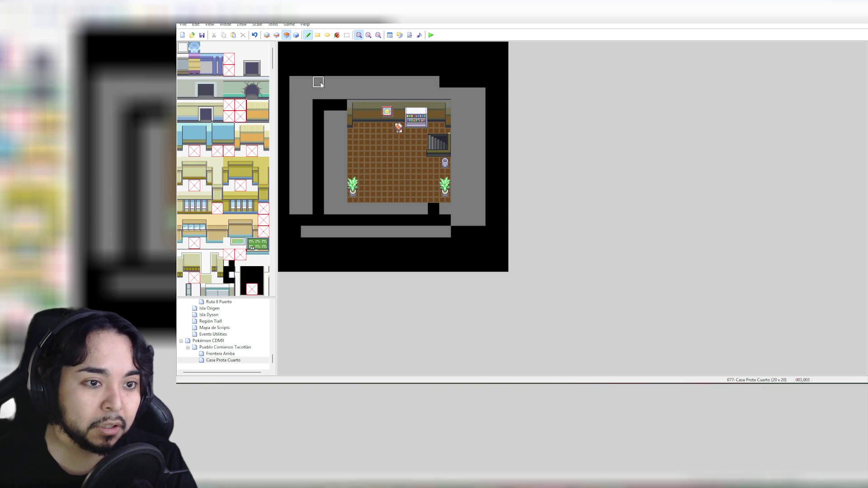
click(257, 277)
click(336, 35)
click(332, 76)
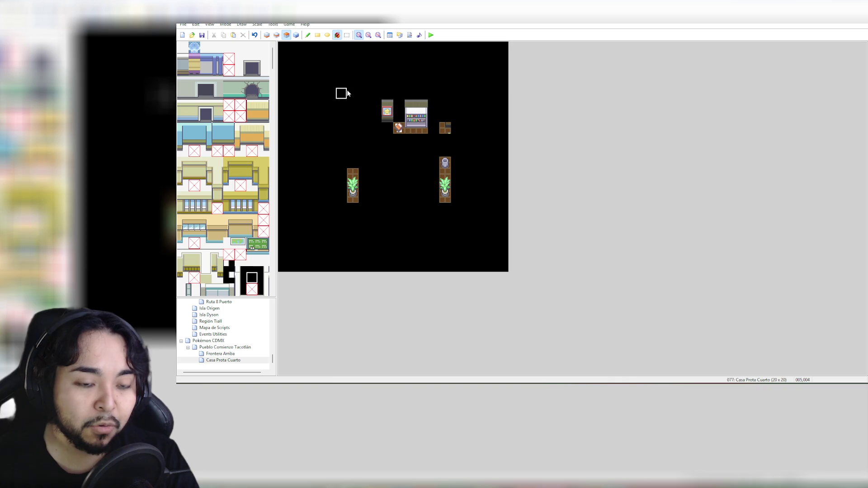
key(ctrl+z)
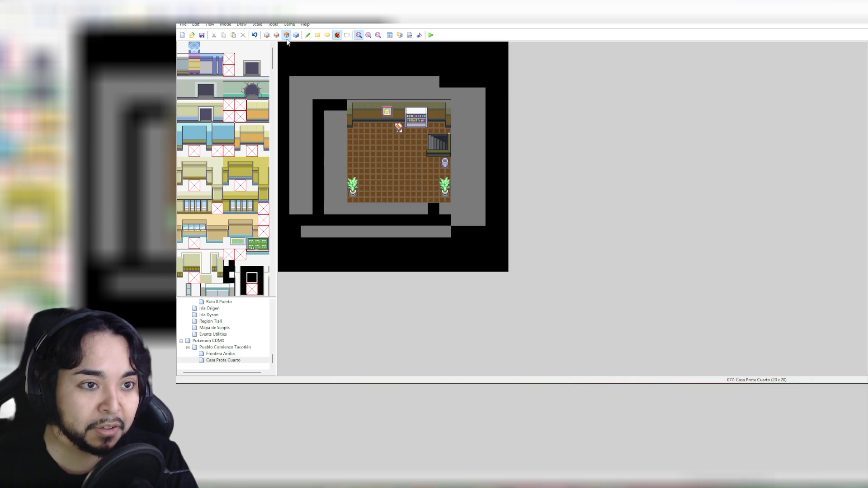
key(F5)
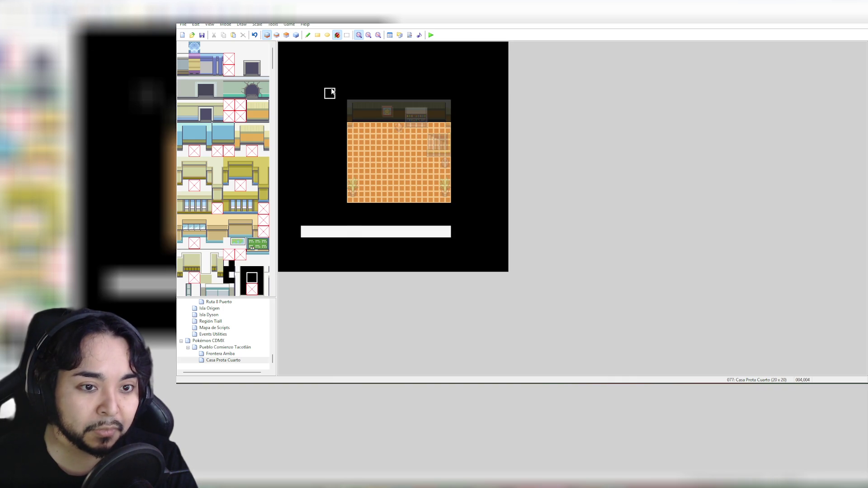
Step: Switch to Events mode and toggle the map zoom out and back to normal
click(295, 36)
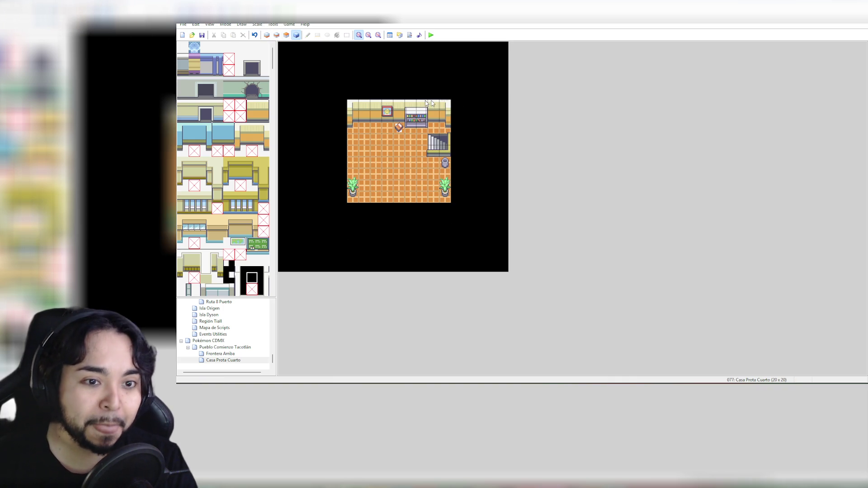
click(368, 36)
click(360, 35)
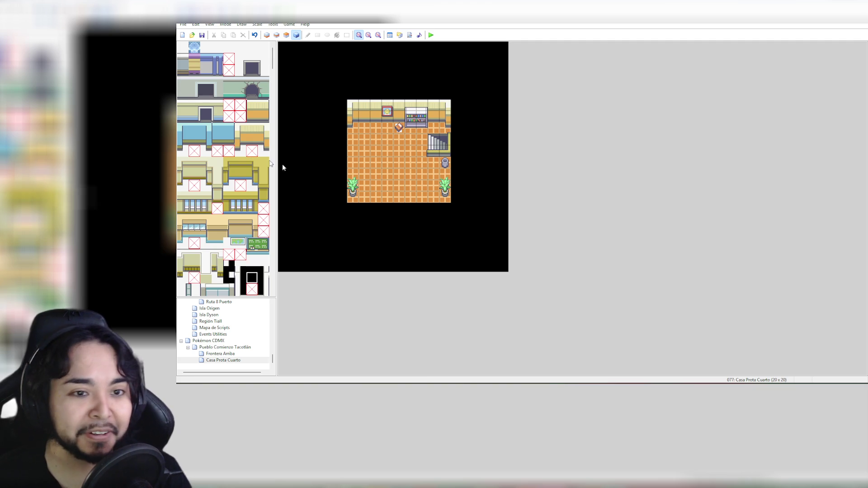
Step: Scroll the tileset down to the beds and select the top-left bed tiles
scroll(260, 207, down, 10)
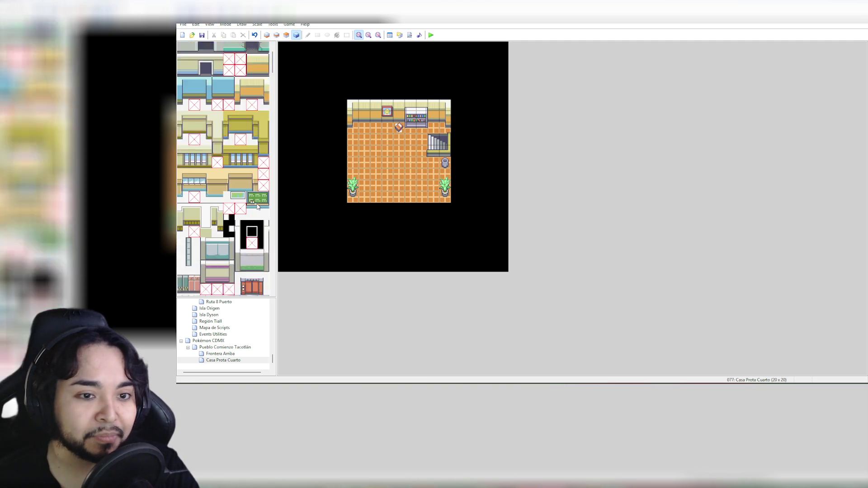
scroll(257, 204, down, 15)
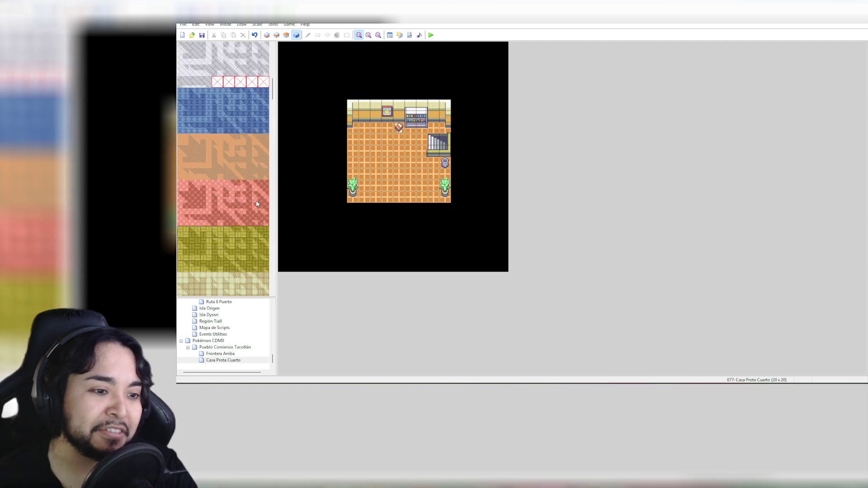
scroll(257, 204, down, 20)
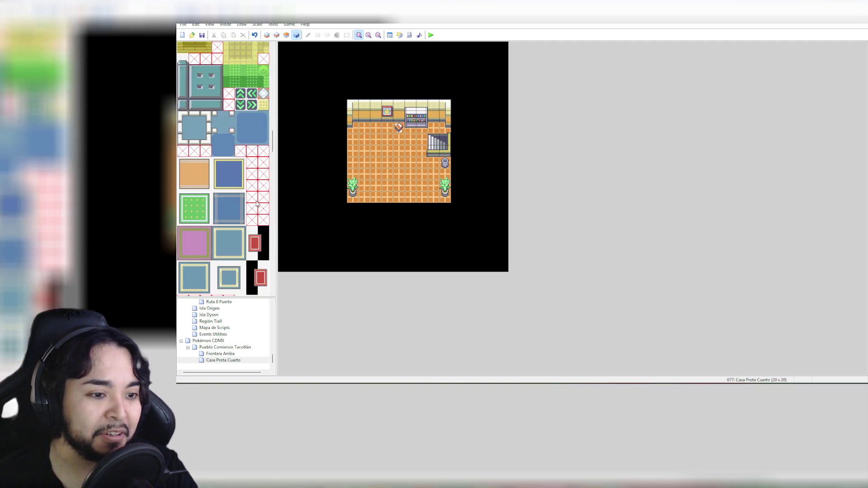
scroll(257, 204, down, 3)
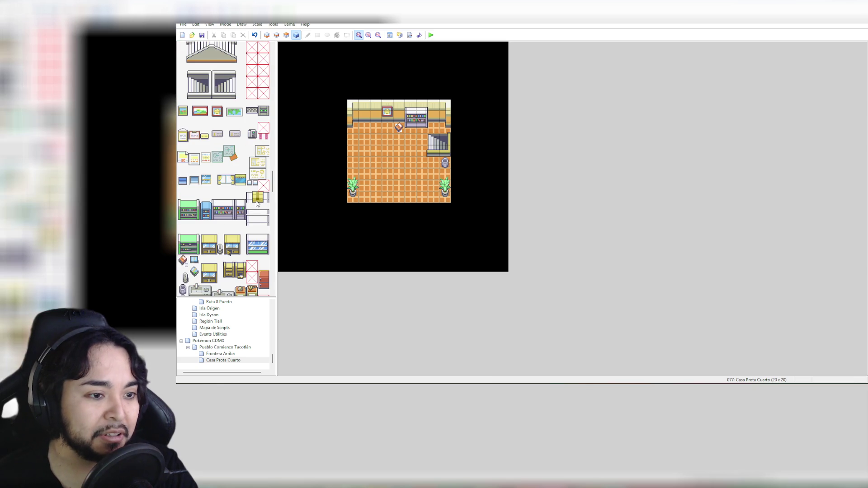
scroll(256, 203, down, 8)
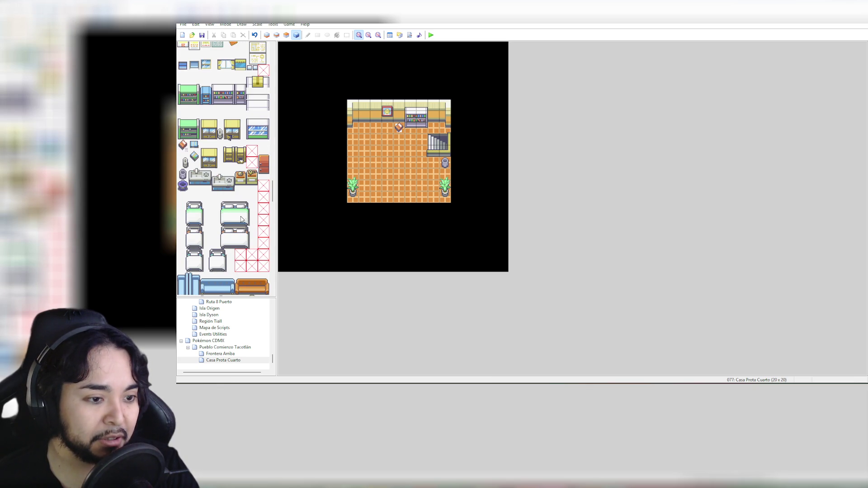
scroll(241, 219, down, 2)
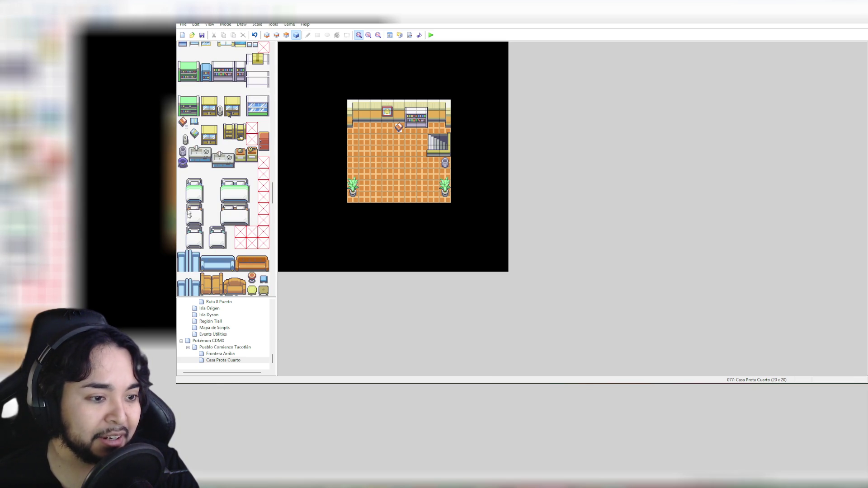
drag(187, 183, 207, 203)
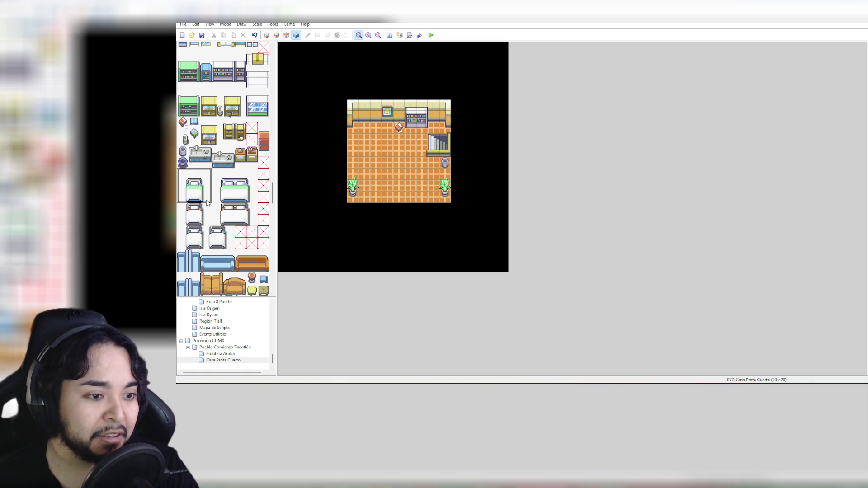
click(286, 35)
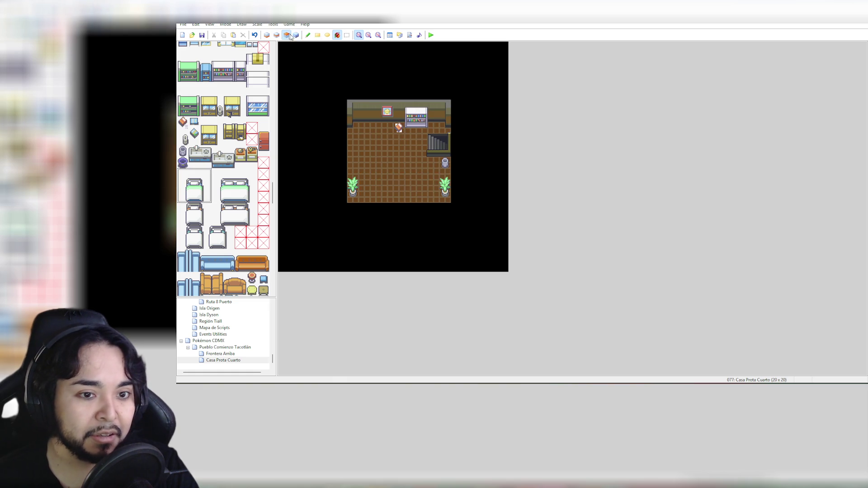
Step: Test the bed at several spots on the right of the floor, undoing each try
click(409, 162)
key(ctrl+z)
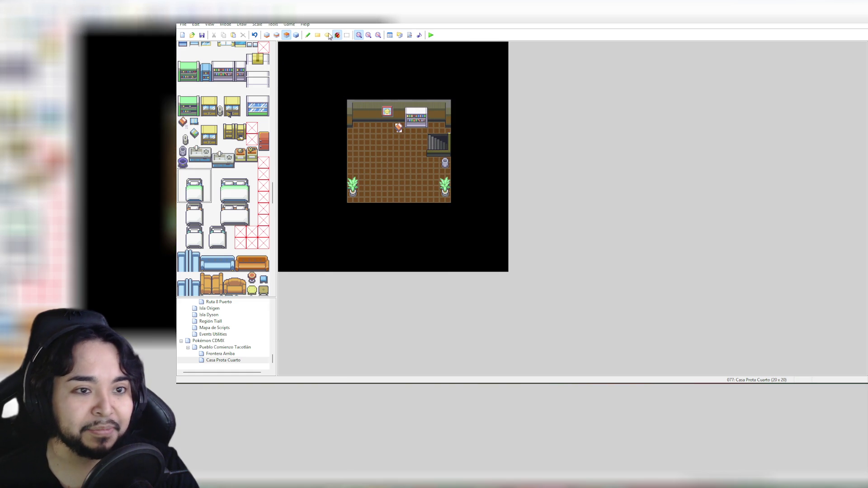
click(308, 35)
click(411, 166)
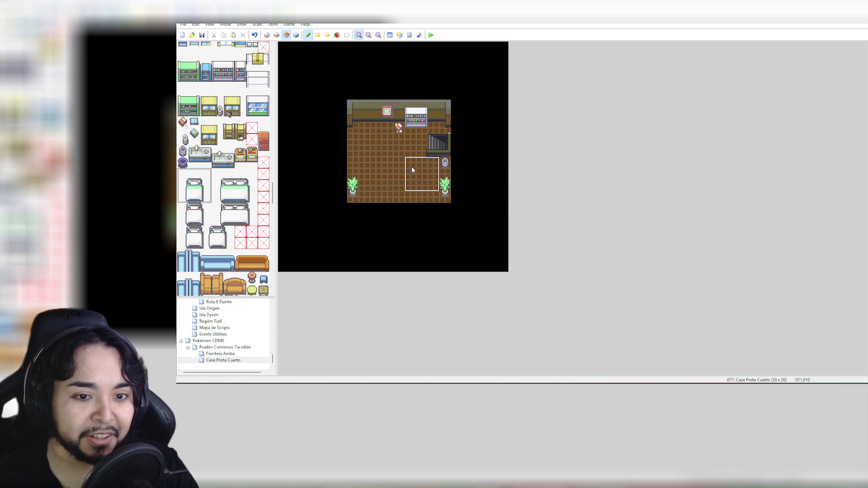
key(ctrl+z)
click(413, 168)
key(ctrl+z)
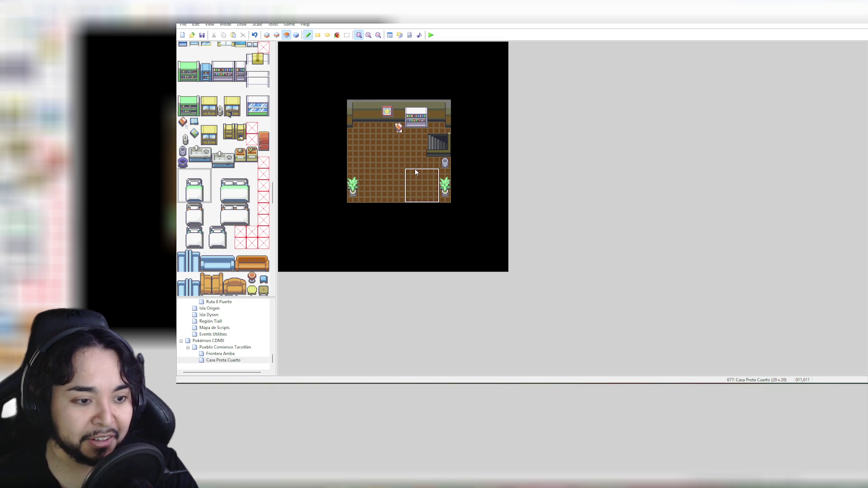
click(416, 166)
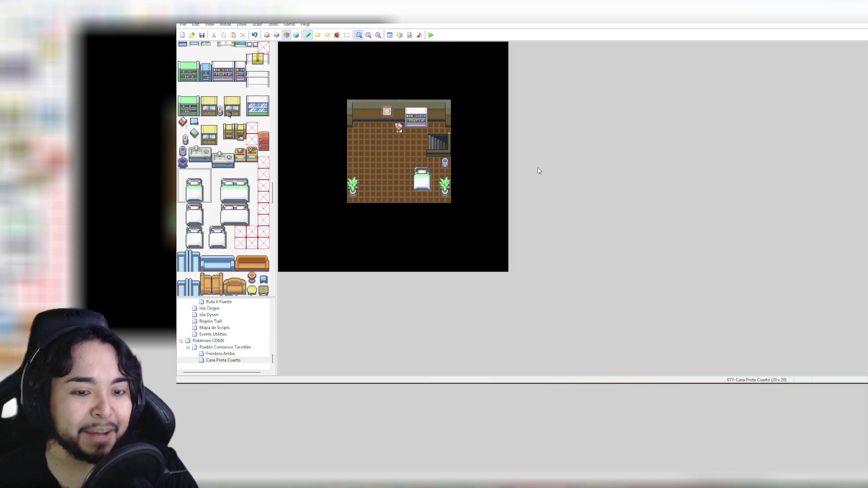
key(ctrl+z)
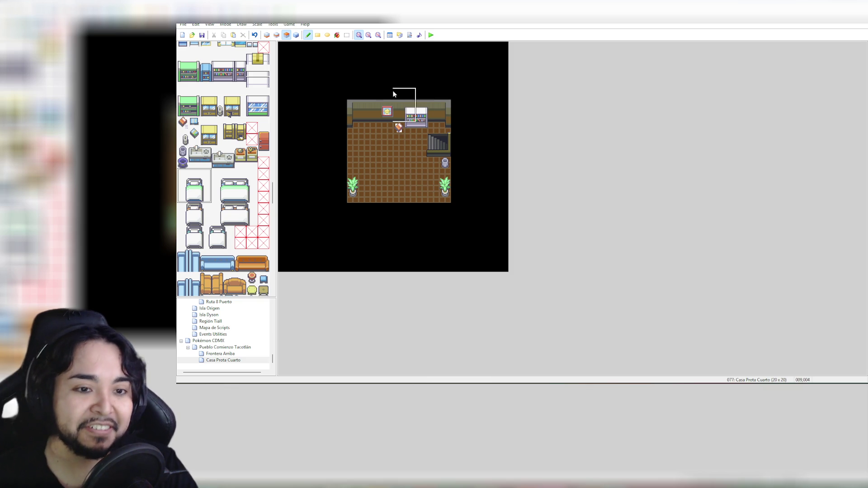
Step: Try the bed on the left of the floor, then undo it to leave the floor clear
click(357, 142)
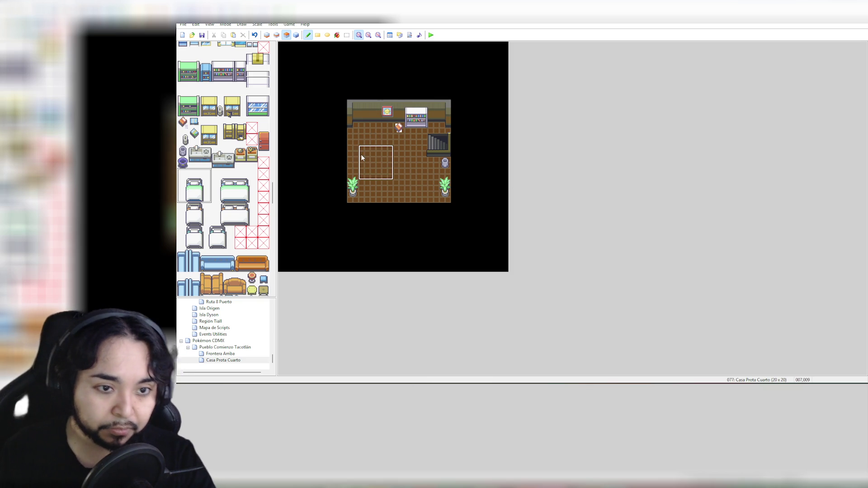
key(ctrl+z)
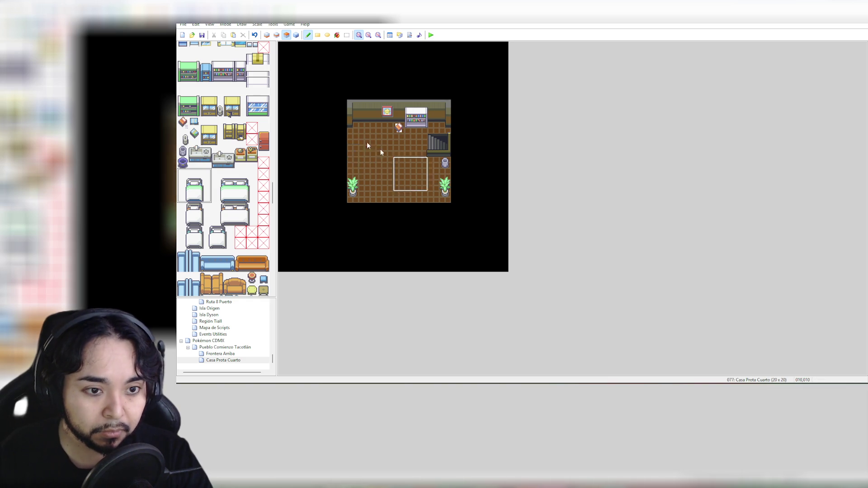
click(356, 141)
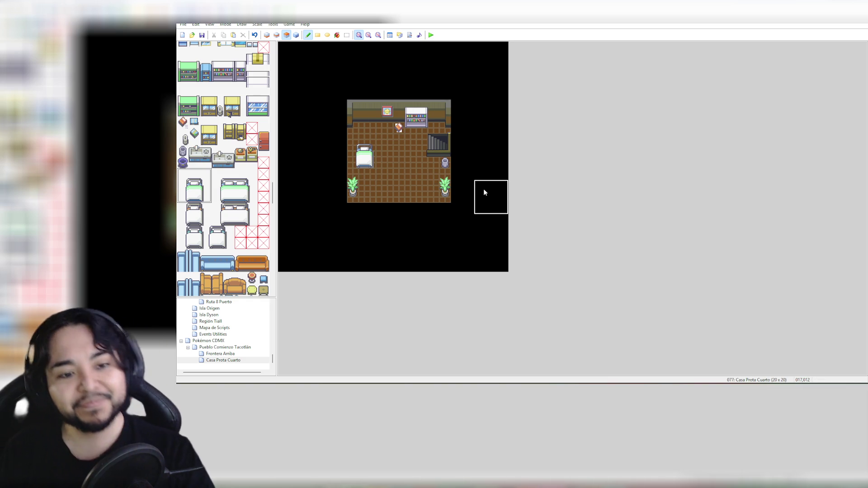
click(357, 153)
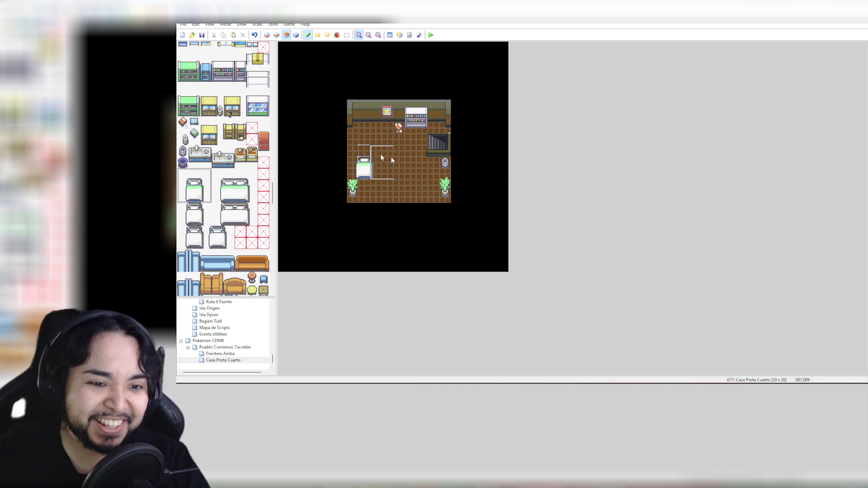
key(ctrl+z)
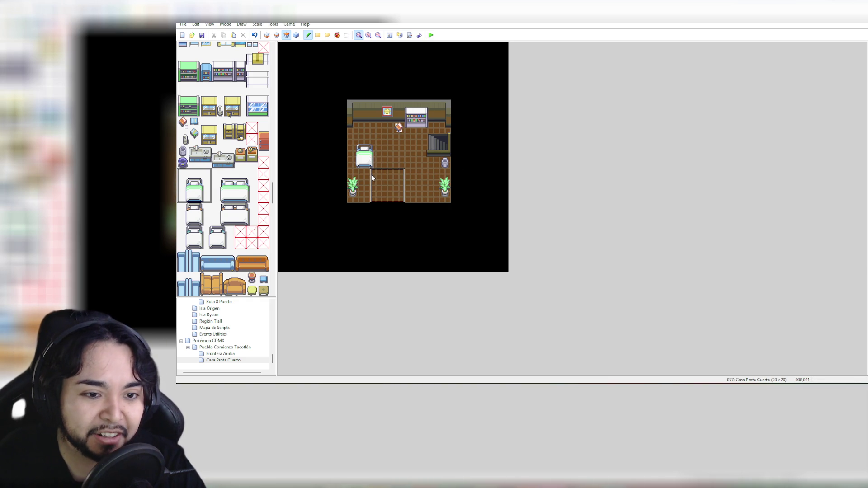
key(ctrl+z)
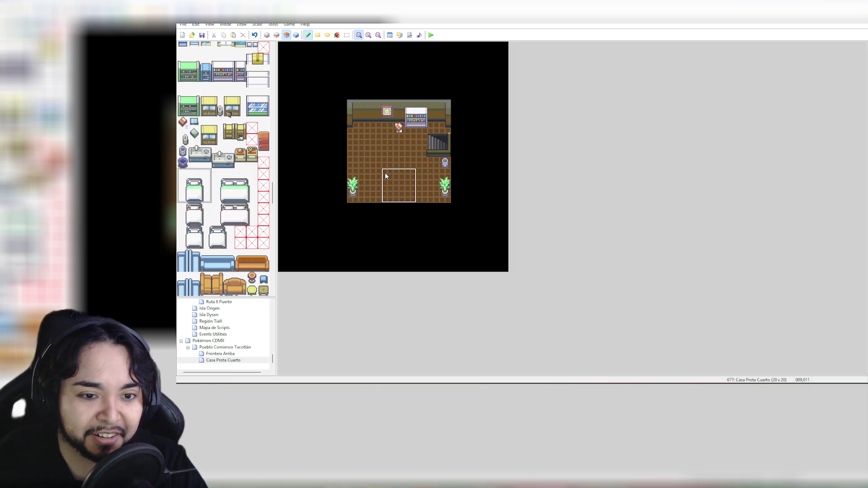
scroll(254, 217, down, 5)
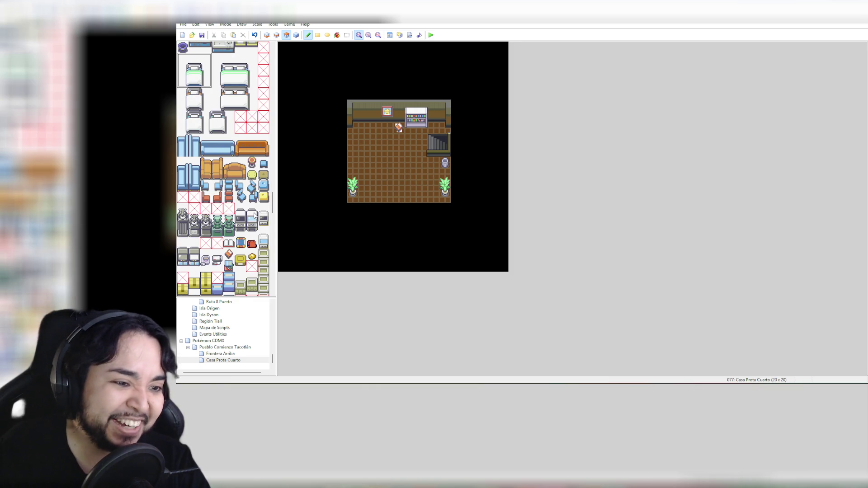
scroll(263, 213, down, 1)
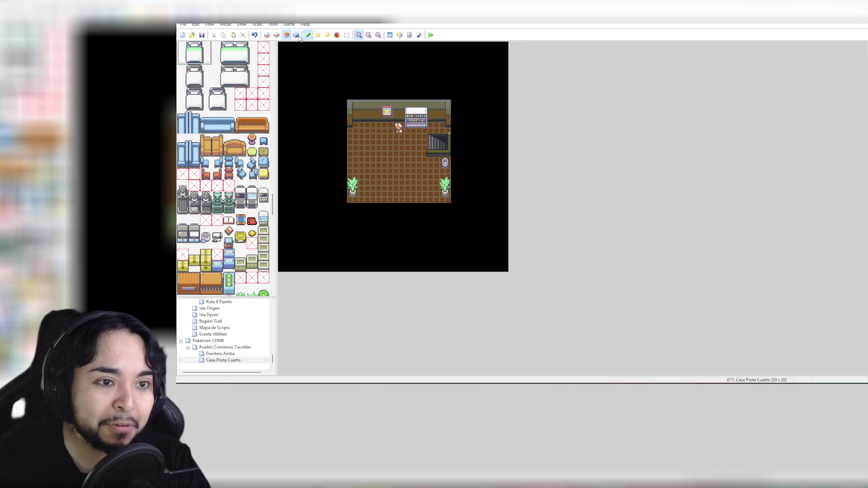
click(276, 35)
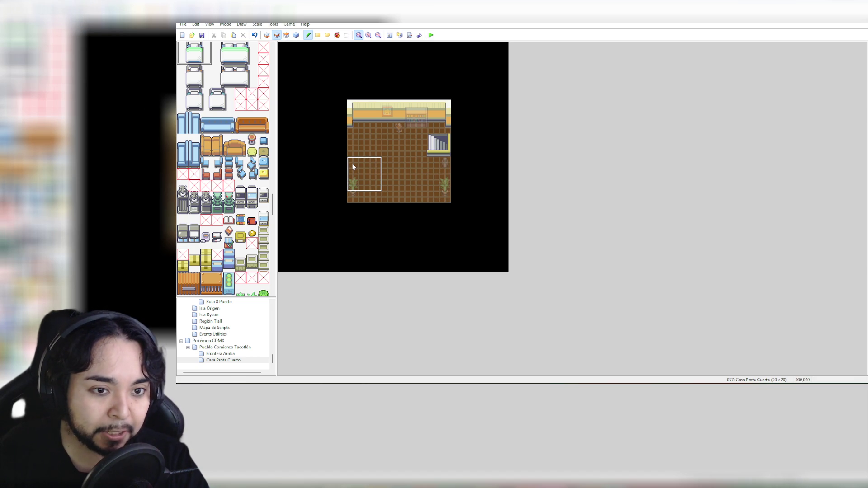
Step: Place the orange diamond item from the tileset on Layer 2, just above the stairs
scroll(264, 217, down, 2)
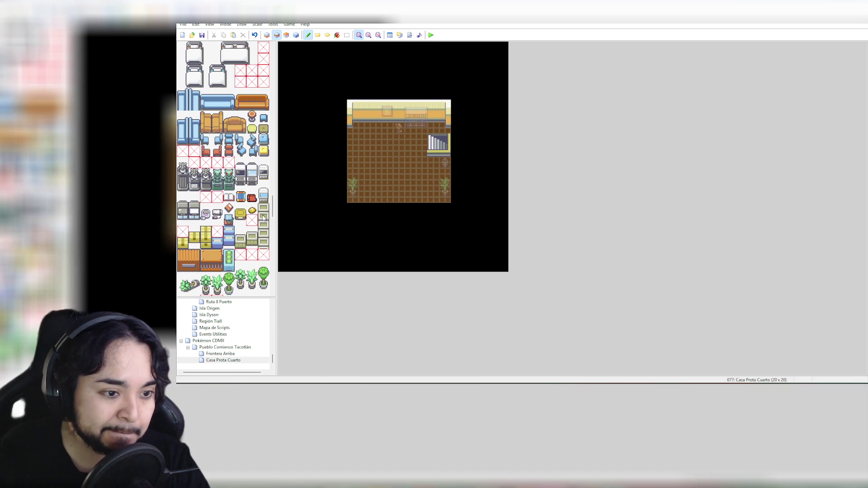
scroll(246, 218, down, 2)
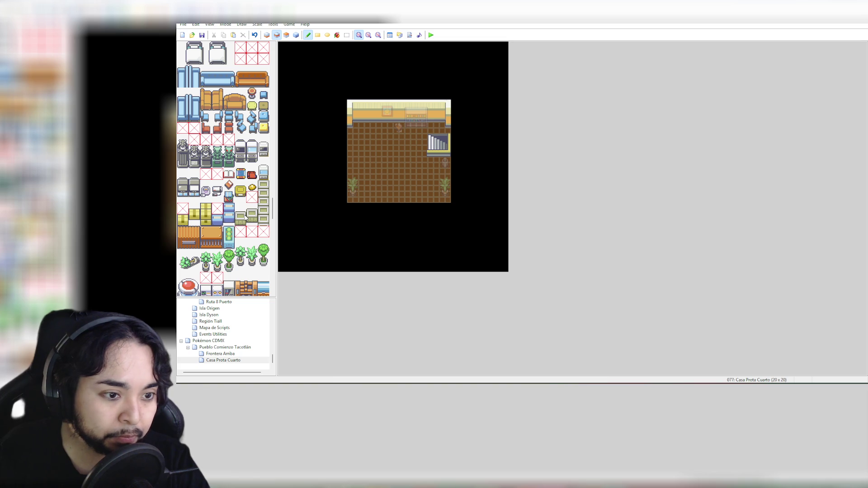
click(229, 185)
click(434, 127)
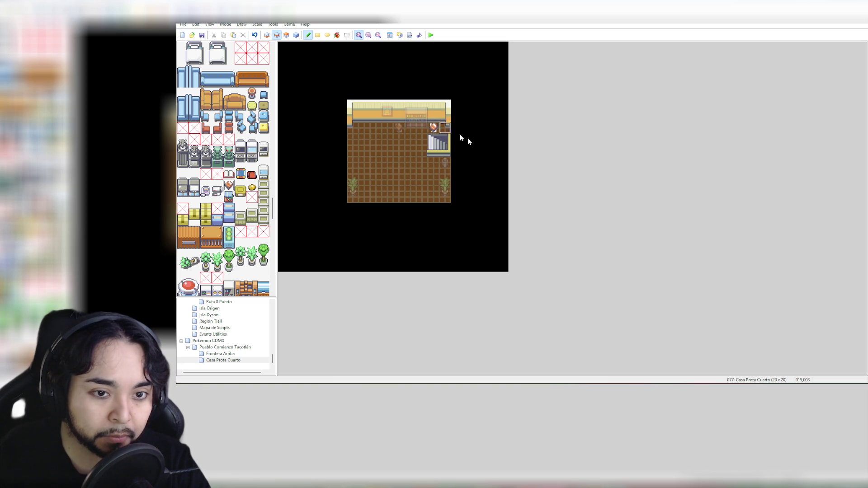
click(286, 35)
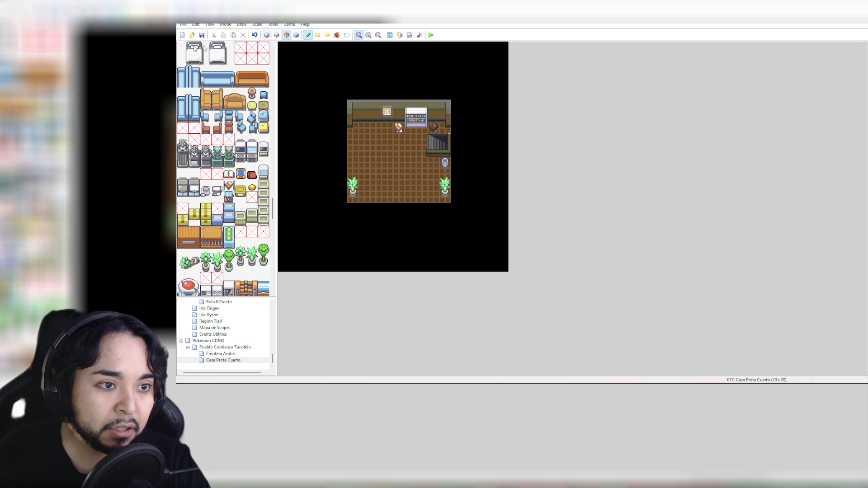
Step: Erase the small item by the top wall with the blank tile on Layer 3
drag(273, 206, 266, 40)
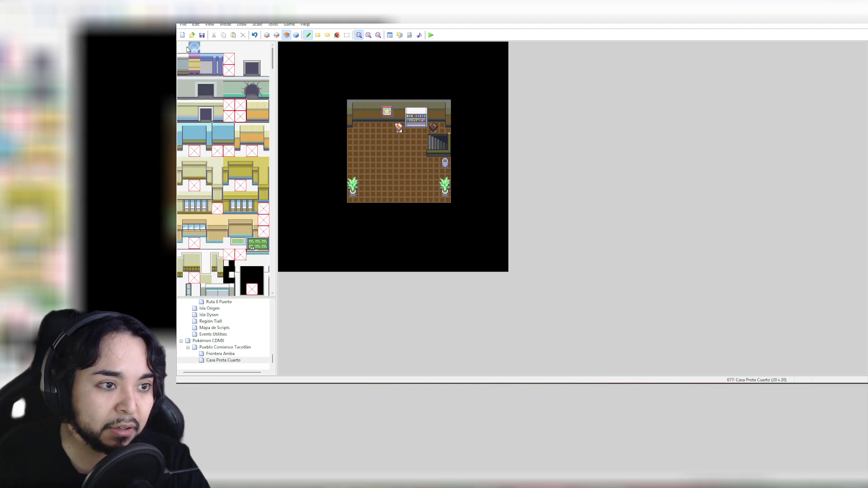
click(182, 47)
click(398, 128)
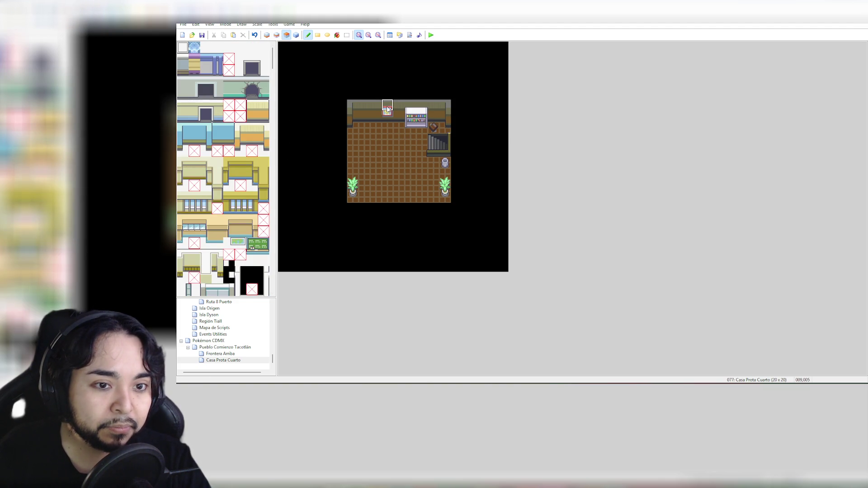
drag(277, 70, 273, 220)
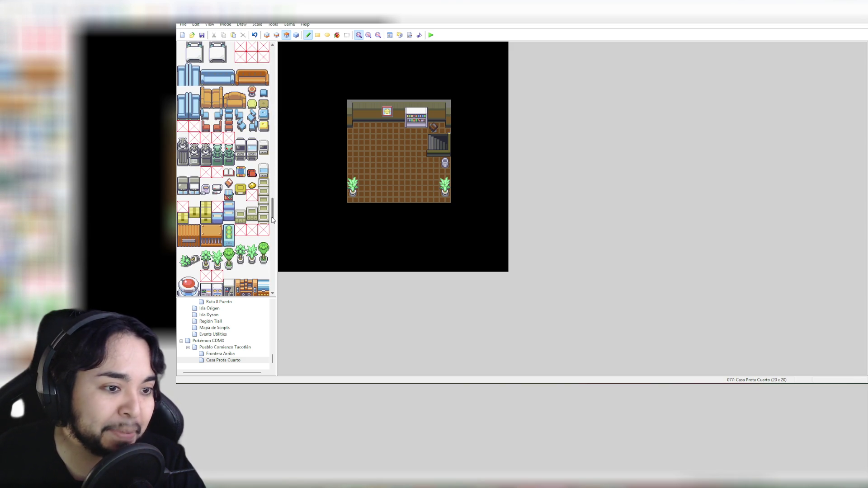
drag(272, 220, 269, 245)
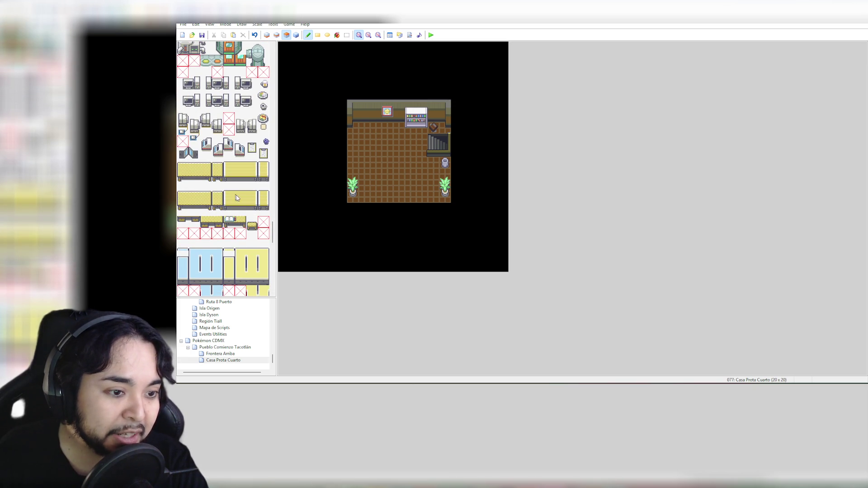
Step: Place a two-tile piece below the upper-left wall; try the yellow table twice, undoing both
drag(229, 221, 242, 222)
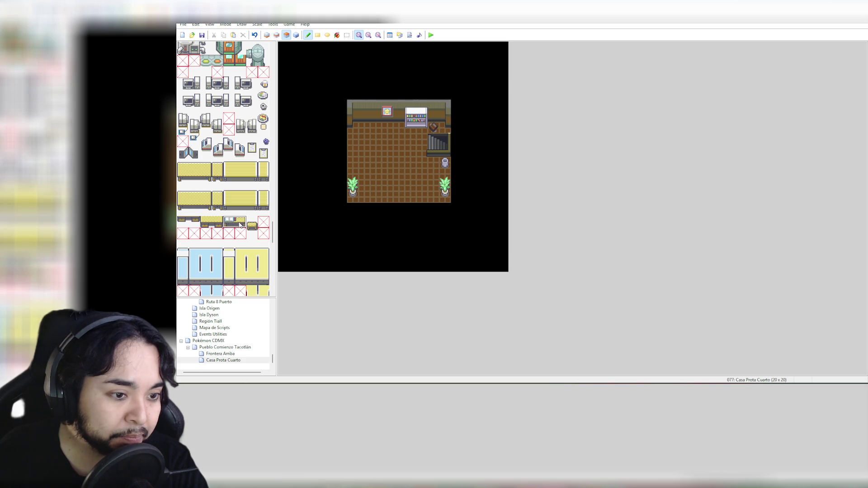
click(364, 128)
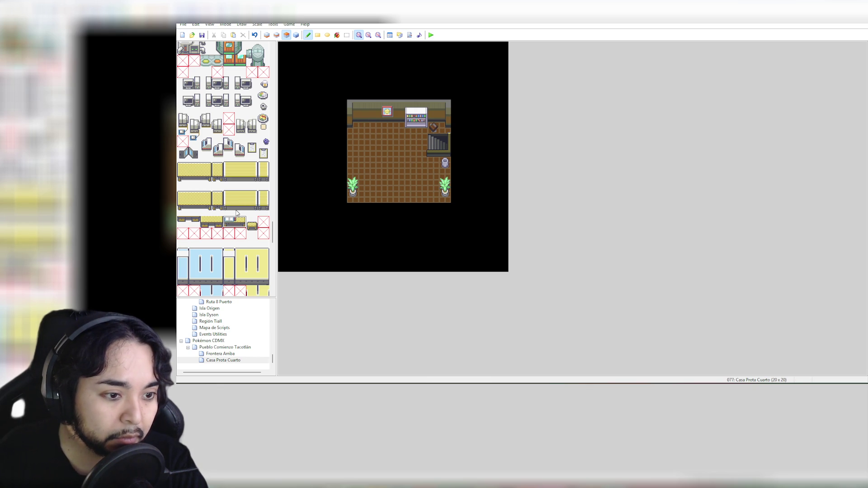
drag(210, 210, 186, 202)
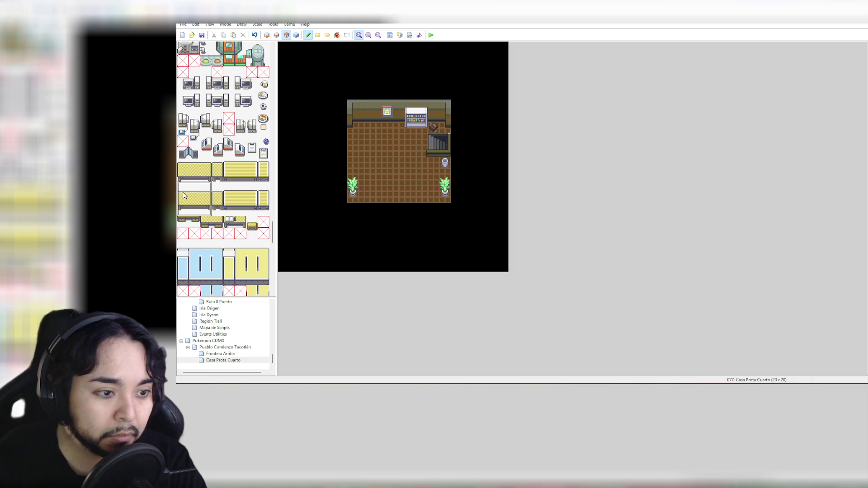
click(356, 123)
key(ctrl+z)
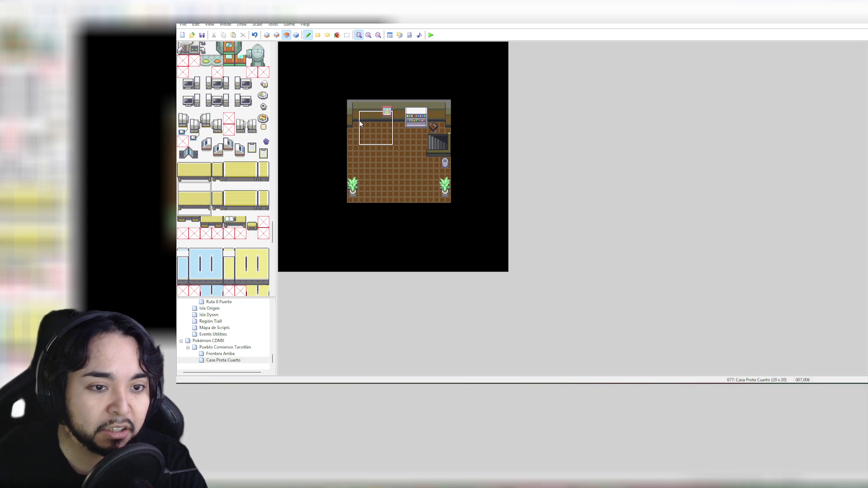
click(354, 116)
key(ctrl+z)
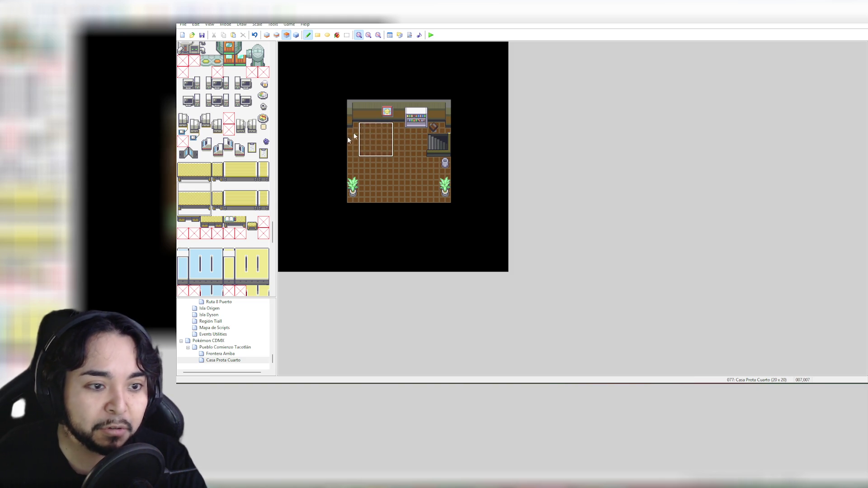
Step: Set the two-by-two desk block on the floor below the back wall's left side
click(251, 222)
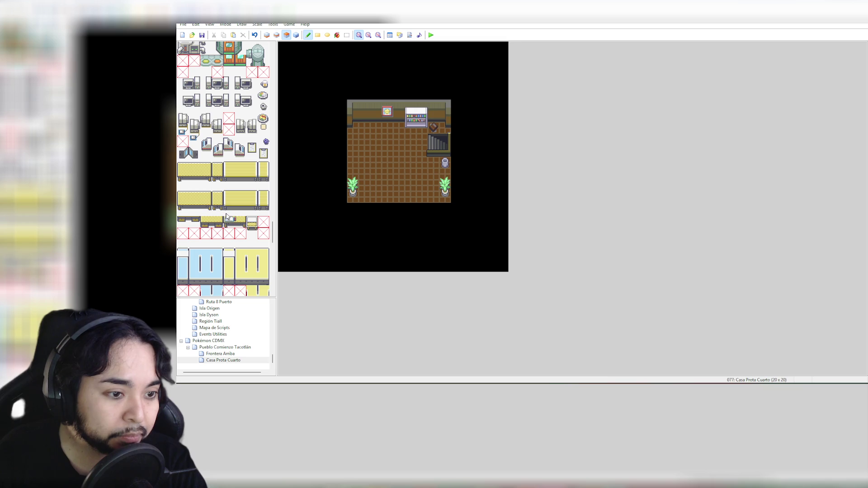
drag(228, 213, 240, 223)
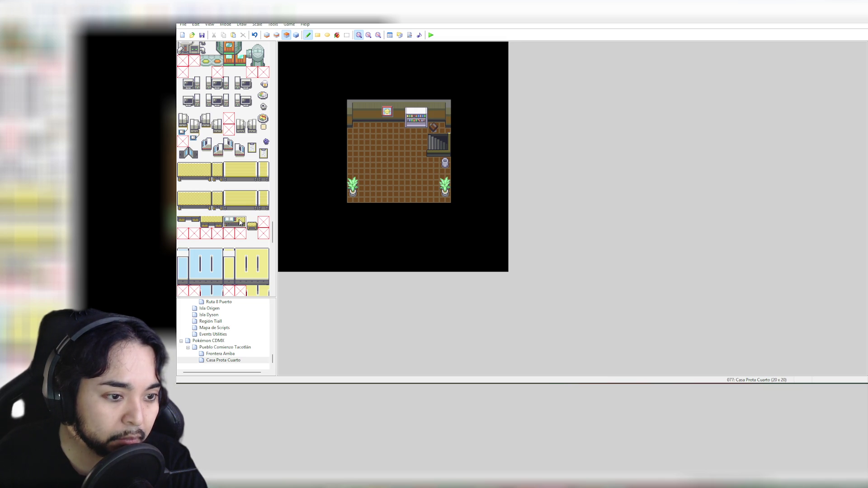
click(361, 114)
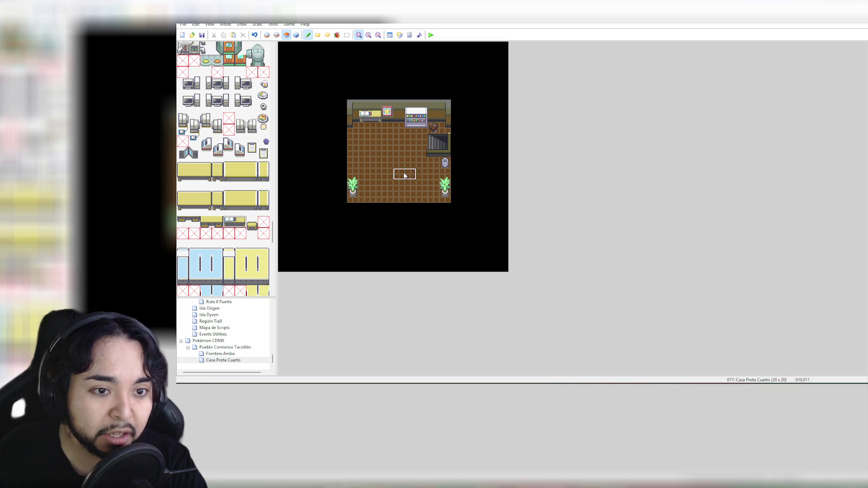
key(ctrl+z)
click(373, 129)
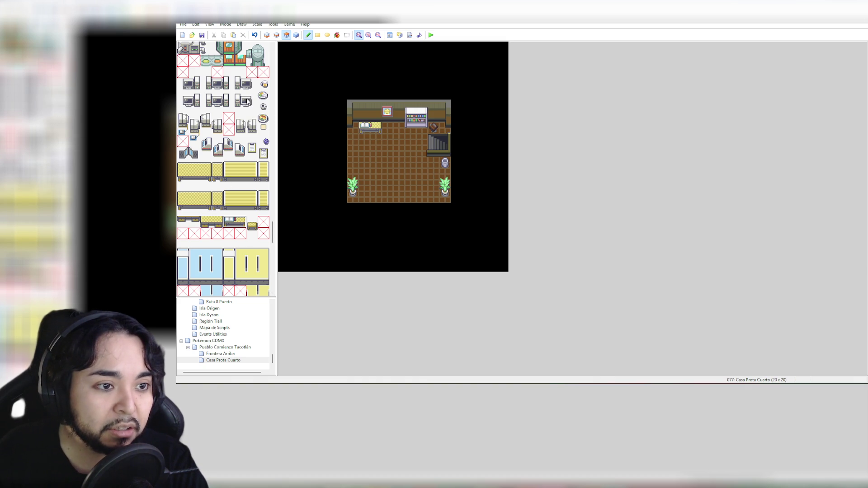
drag(240, 100, 252, 107)
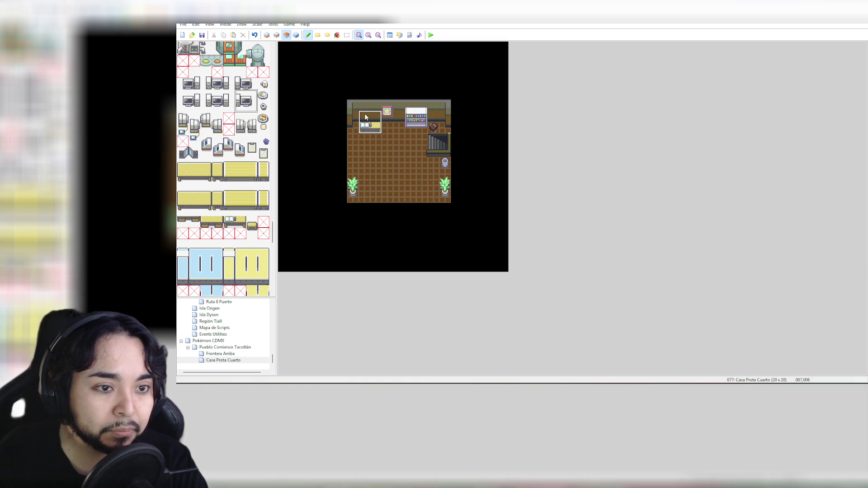
Step: Undo the earlier desk and repaint the desk tiles by the top-left wall on Layer 2
click(287, 36)
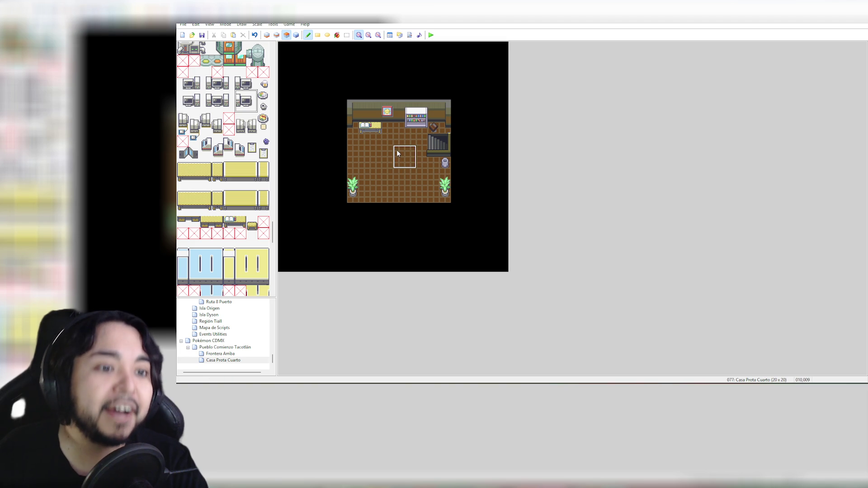
key(ctrl+z)
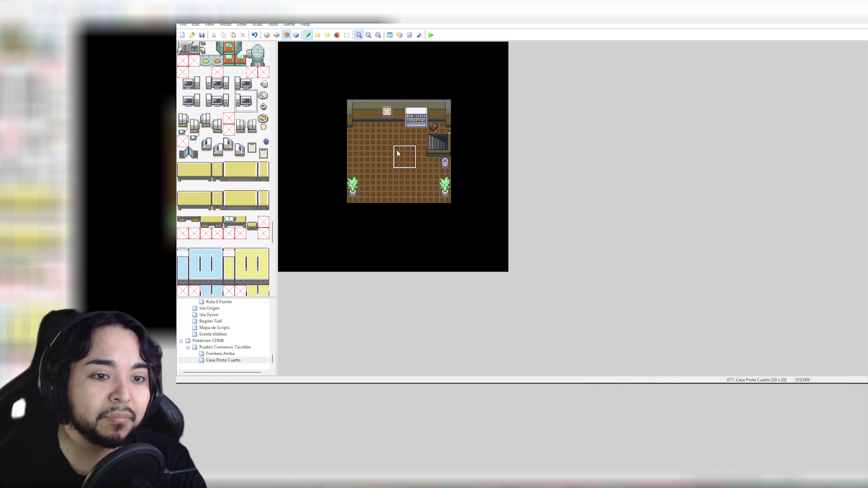
click(276, 36)
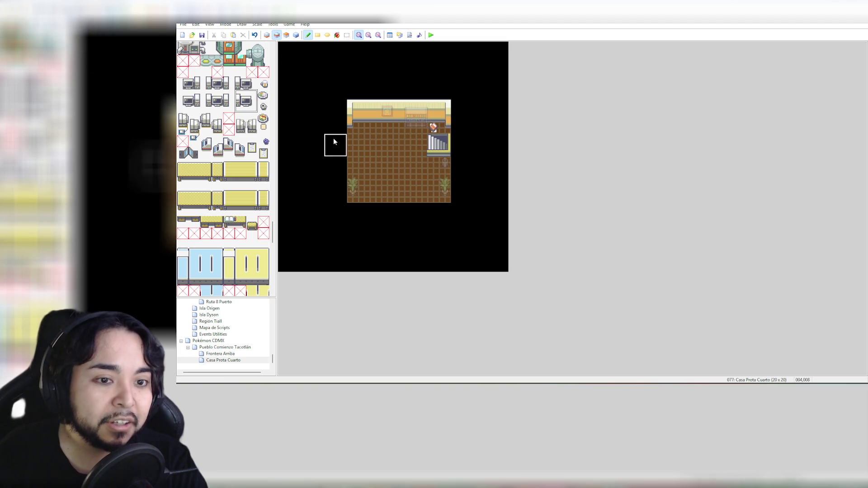
click(230, 221)
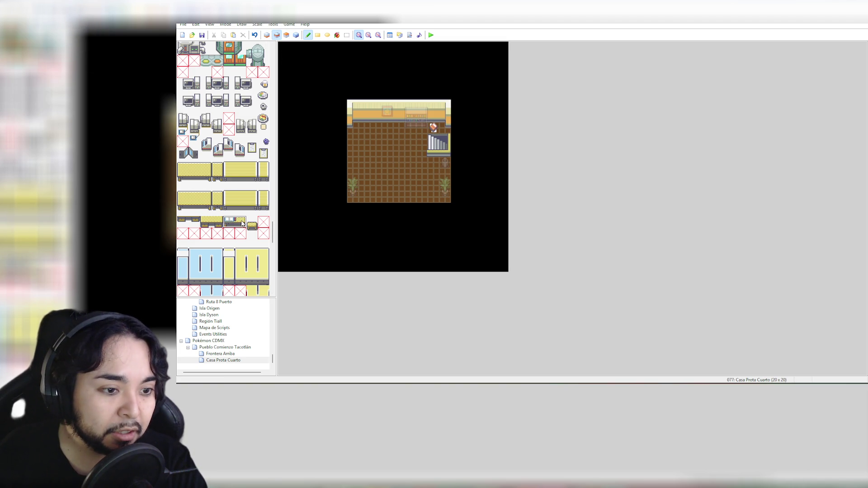
click(360, 125)
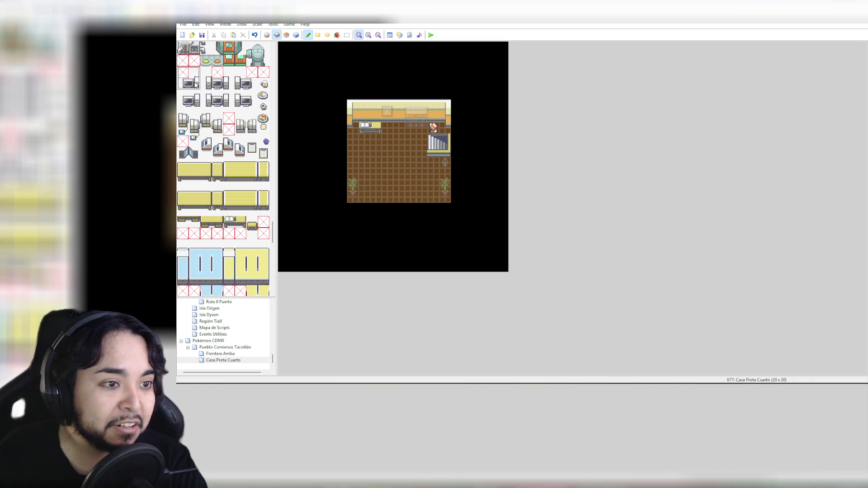
Step: Put the PC on the desk on Layer 3 and erase the stray red-X tile above it
click(287, 36)
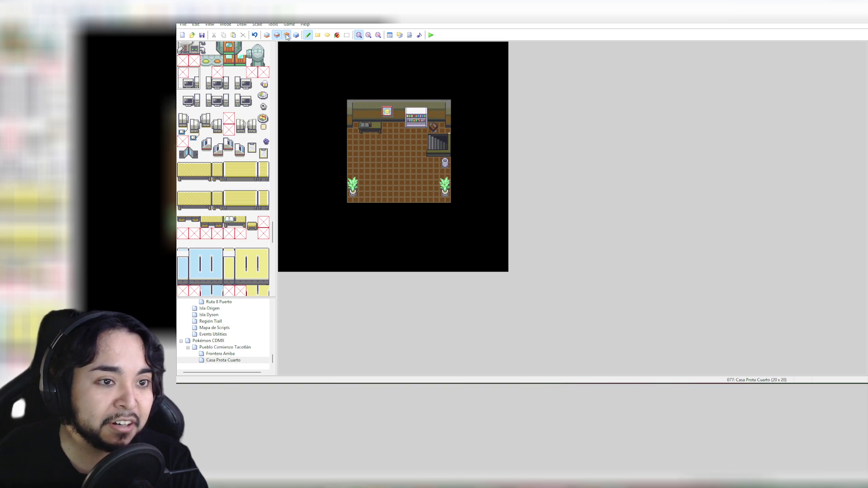
click(365, 109)
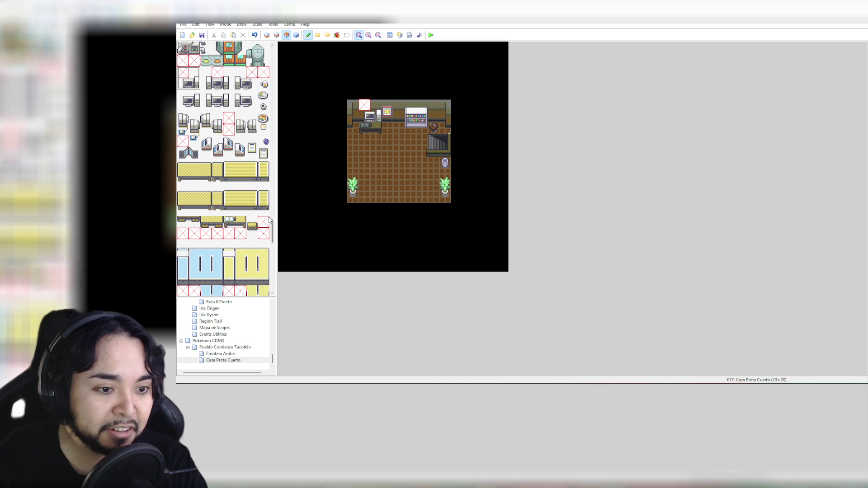
mouse_move(273, 232)
mouse_down()
mouse_move(281, 58)
mouse_move(249, 42)
mouse_up()
click(183, 47)
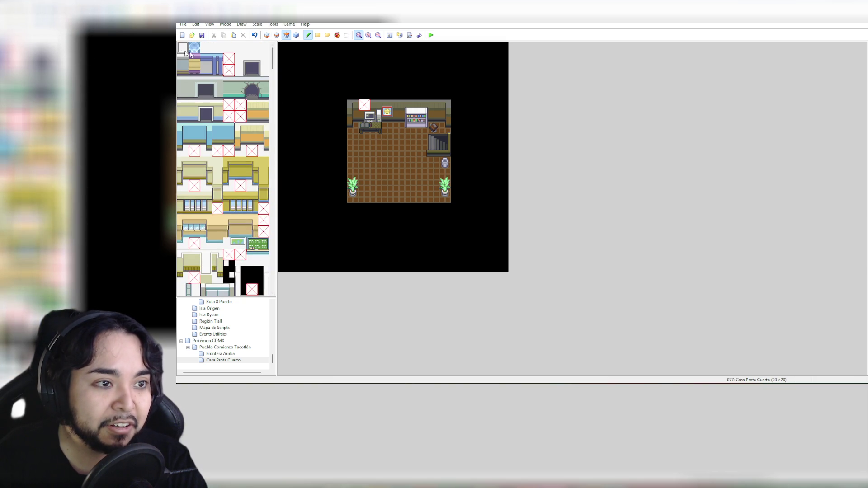
click(365, 105)
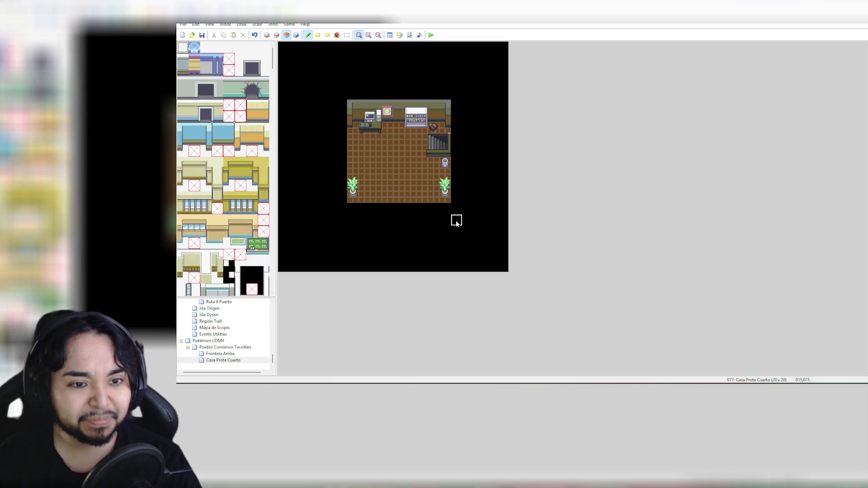
scroll(223, 167, down, 3)
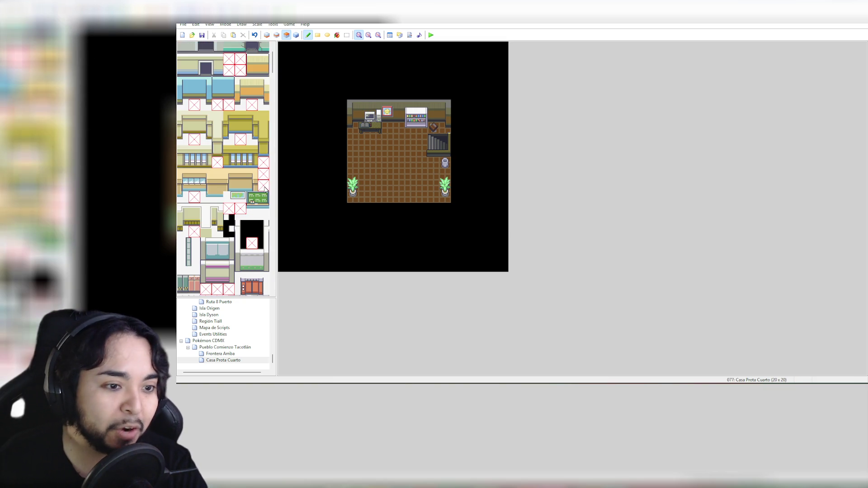
Step: On Layer 2, scroll the tileset down to the yellow desk tiles
click(277, 35)
scroll(247, 176, down, 15)
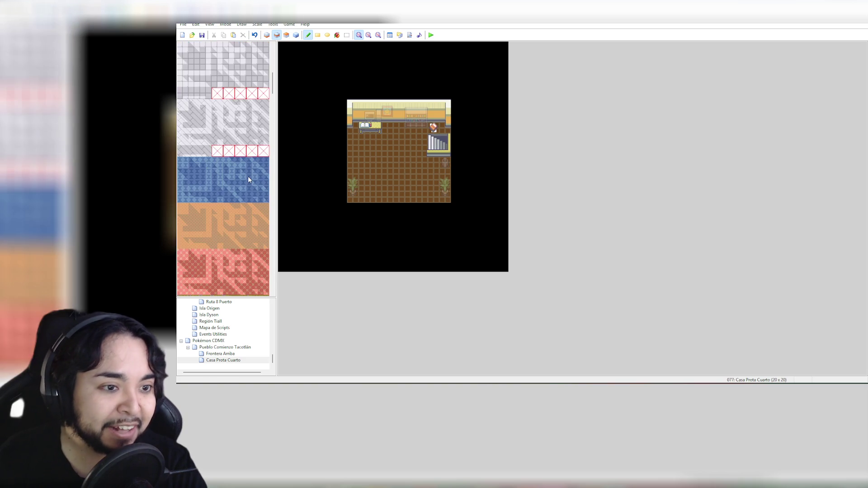
scroll(248, 180, down, 15)
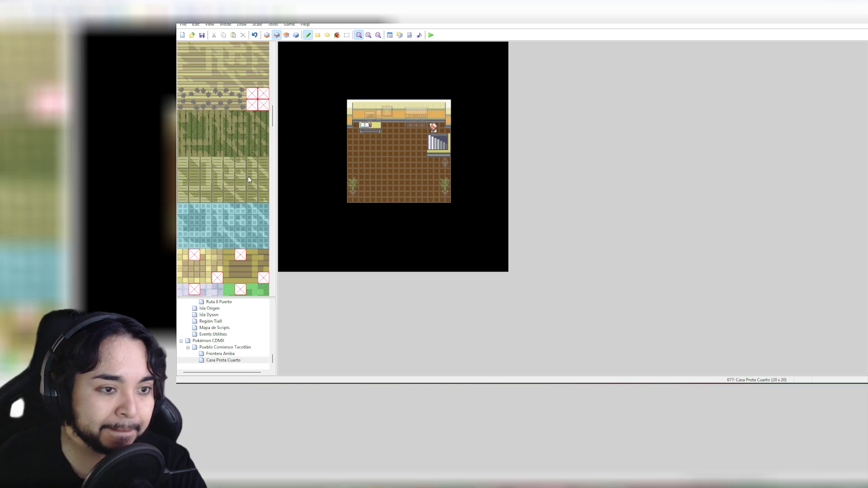
scroll(248, 179, up, 6)
scroll(248, 179, down, 3)
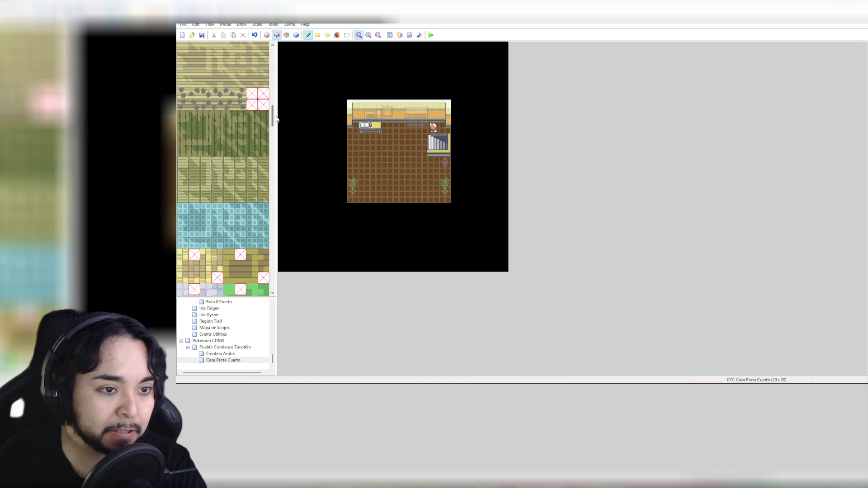
drag(273, 119, 273, 204)
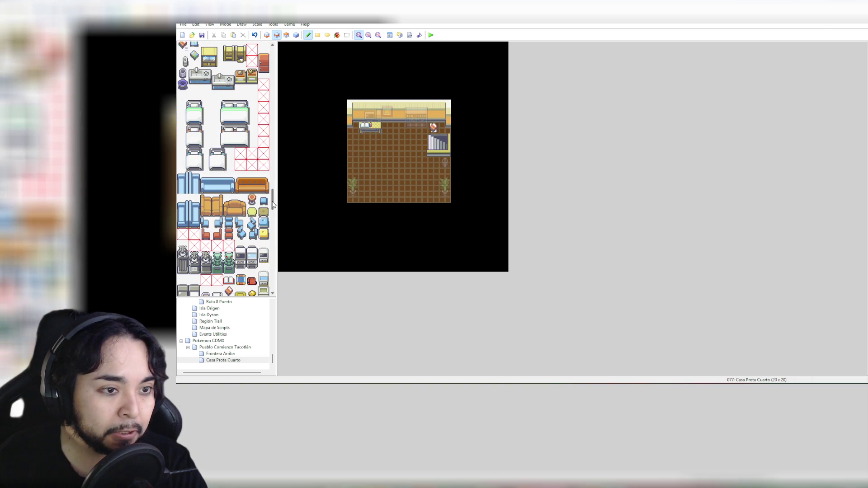
scroll(273, 205, up, 1)
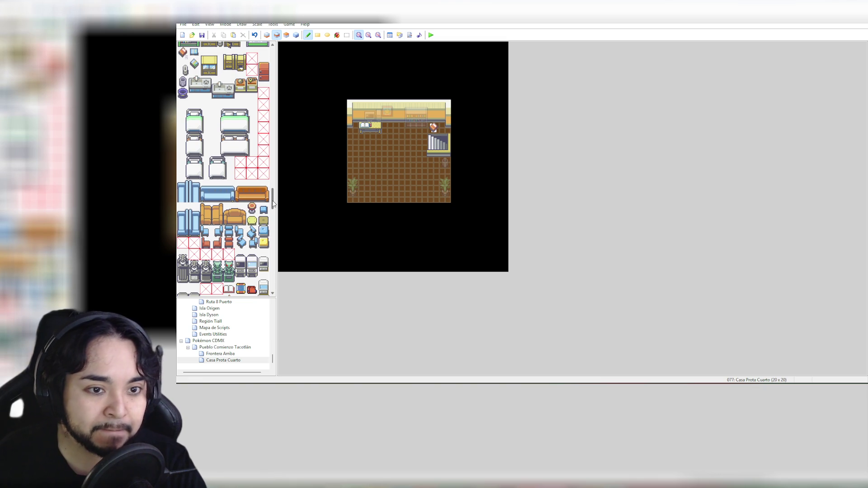
mouse_move(273, 204)
mouse_down()
mouse_move(276, 195)
mouse_move(275, 227)
mouse_up()
scroll(229, 175, down, 5)
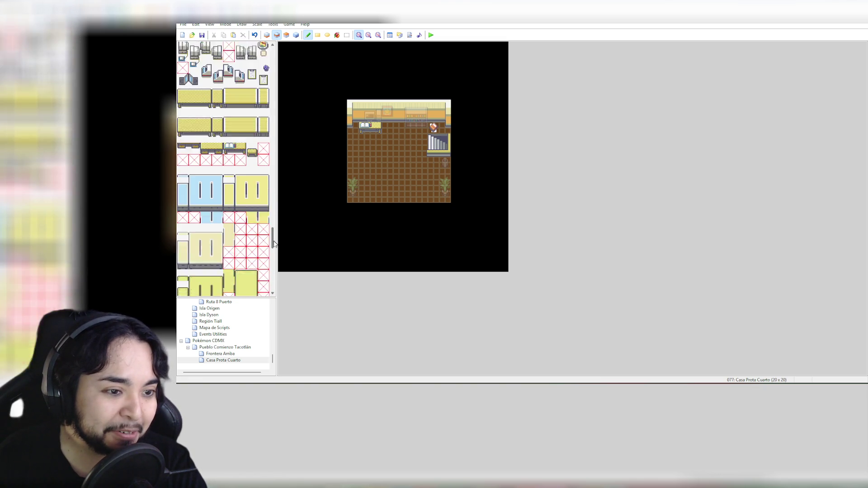
Step: Paint the yellow two-tile desk over the white piece under the PC and preview in event mode
click(206, 153)
drag(212, 155, 220, 155)
click(370, 127)
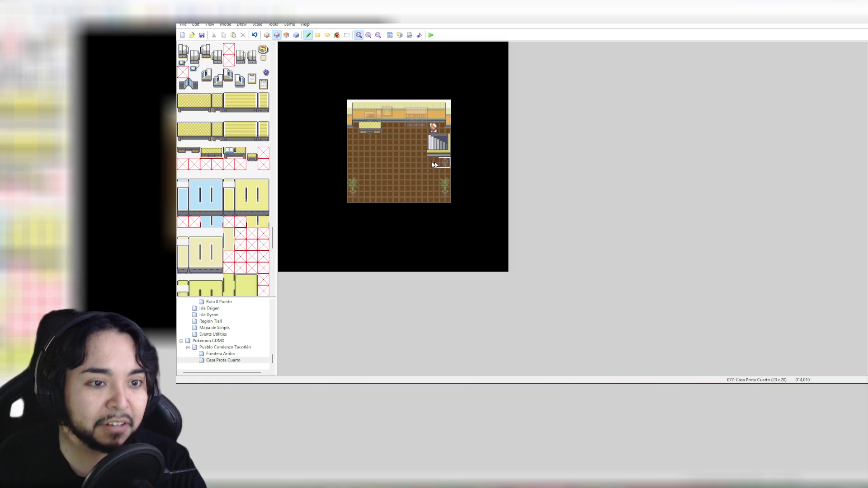
click(296, 35)
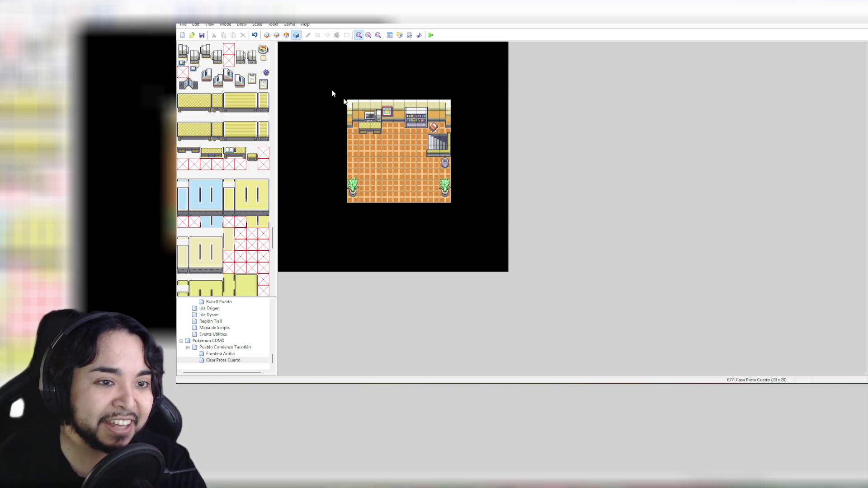
click(286, 35)
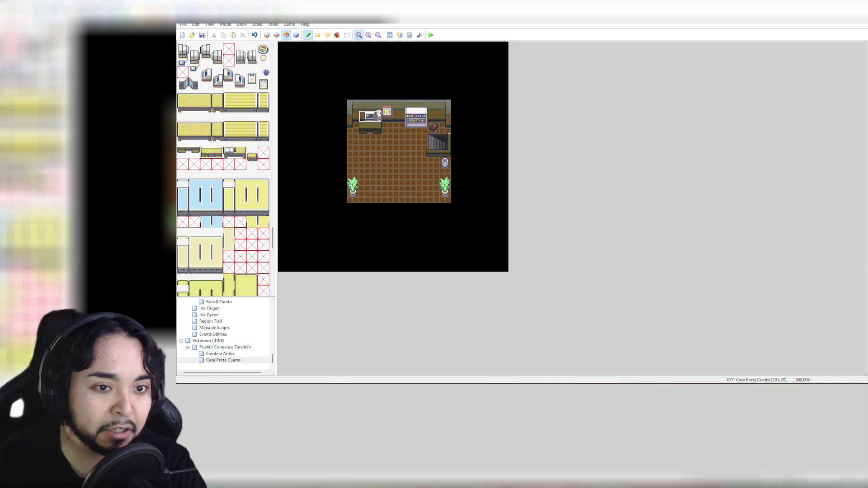
click(379, 114)
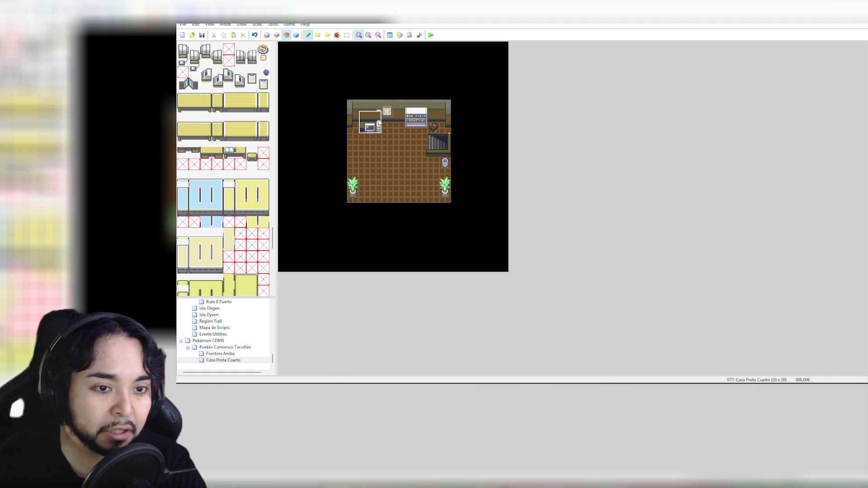
click(387, 120)
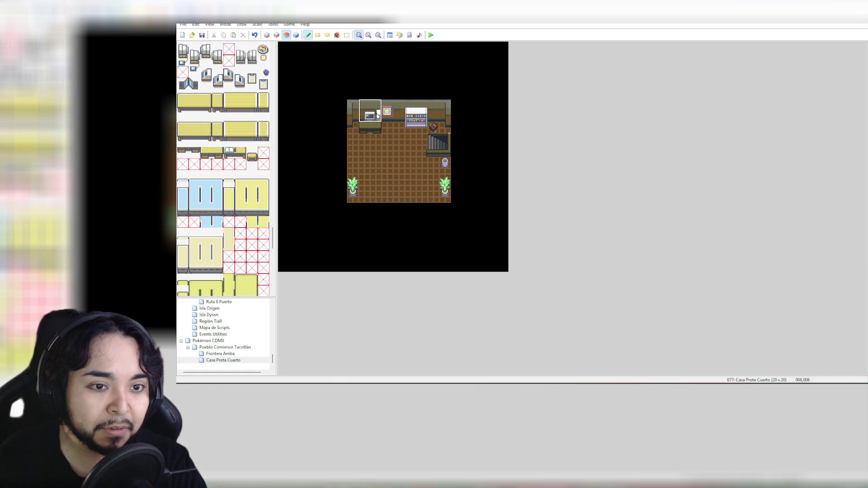
click(377, 136)
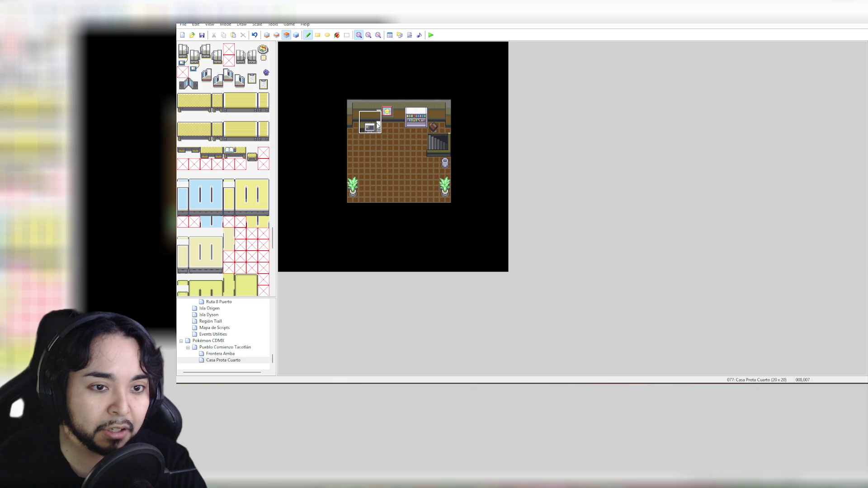
click(380, 121)
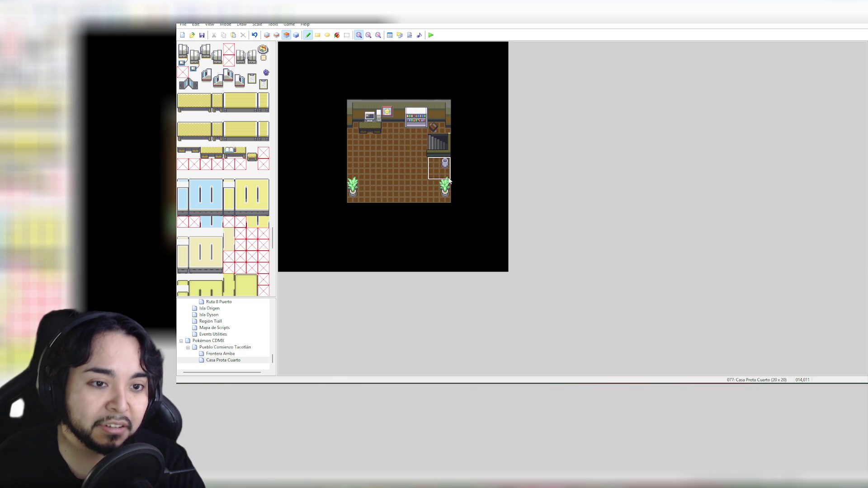
click(296, 34)
click(224, 25)
mouse_move(217, 26)
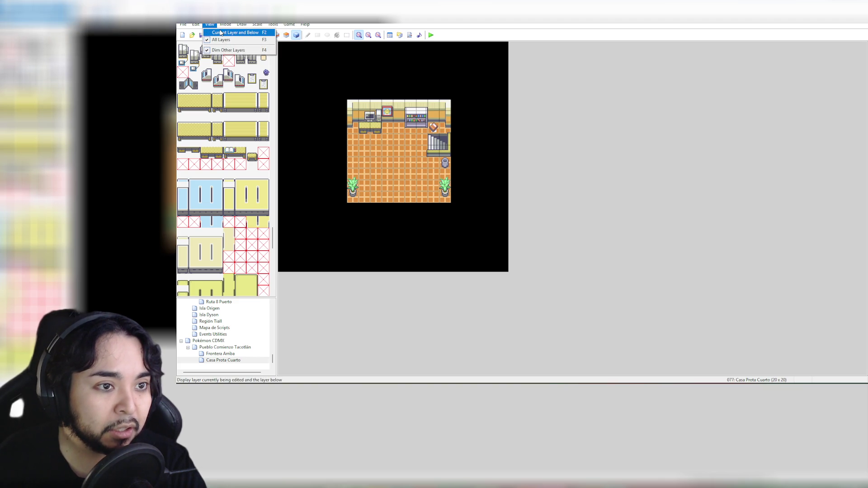
click(236, 32)
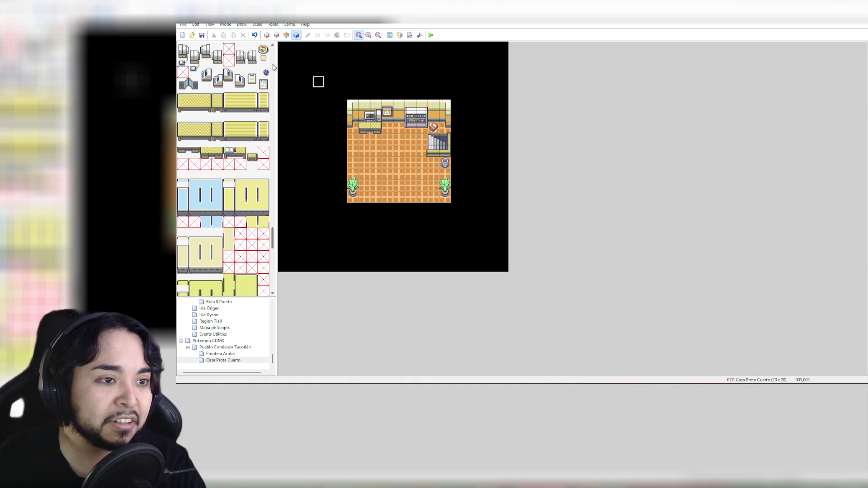
drag(272, 239, 272, 213)
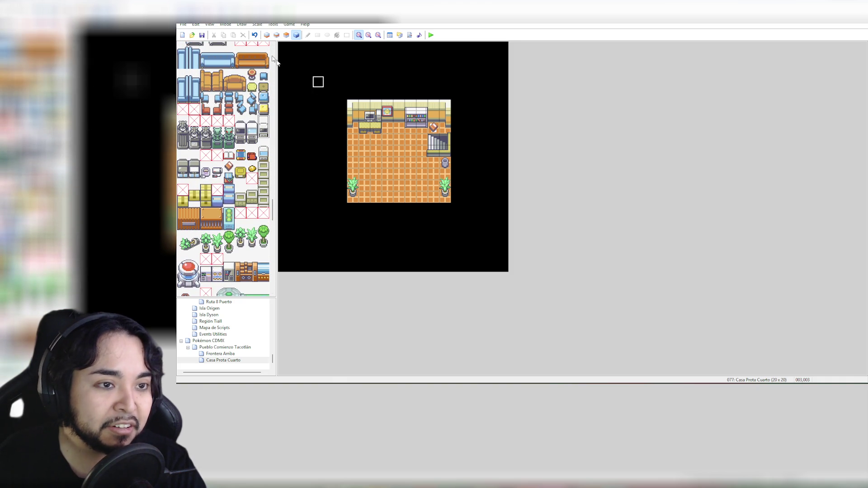
click(287, 35)
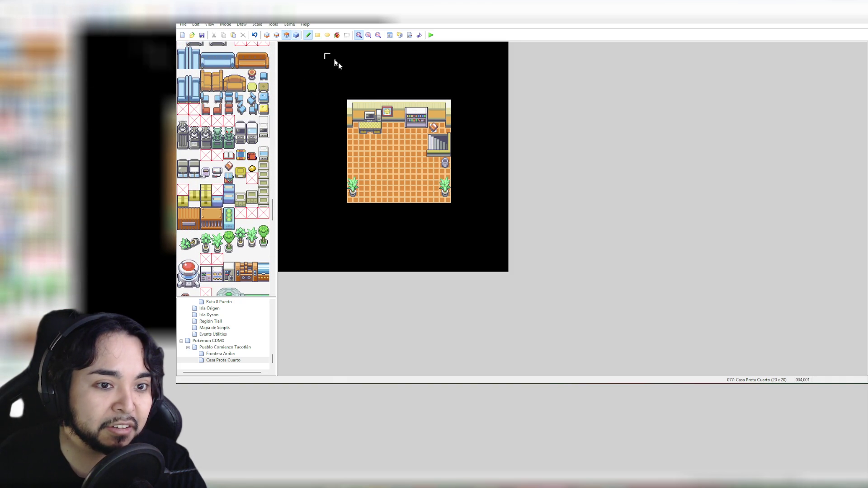
click(210, 24)
click(226, 50)
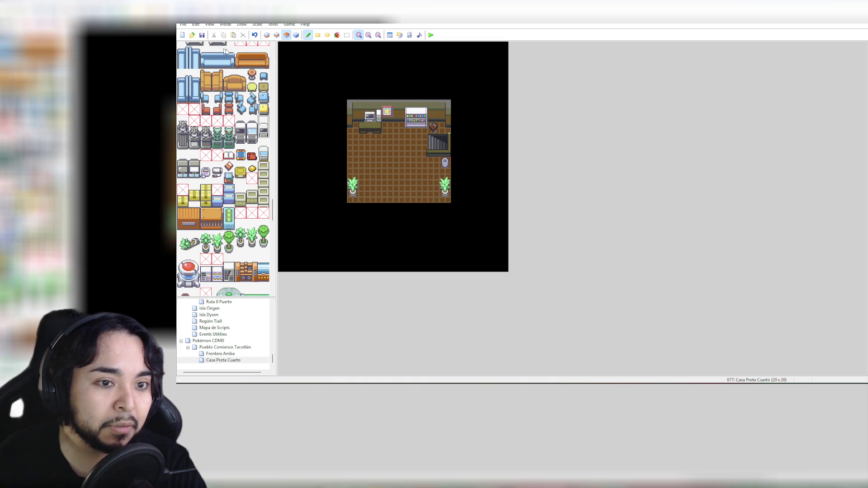
click(379, 116)
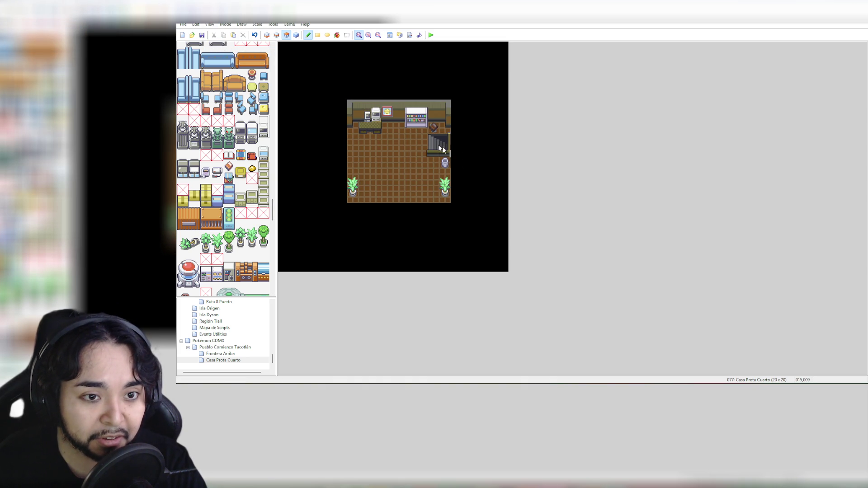
key(ctrl+z)
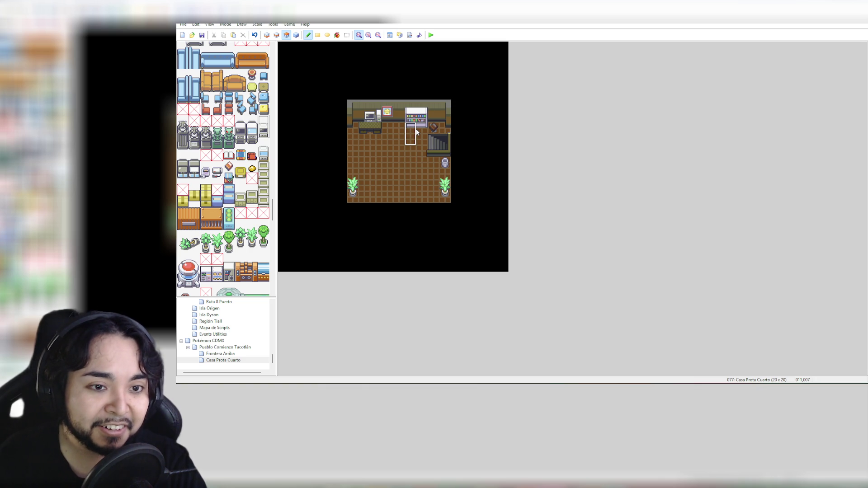
Step: Rectangle-select the desk tiles on Layer 2, clear the selection, then show the map in event mode
click(277, 35)
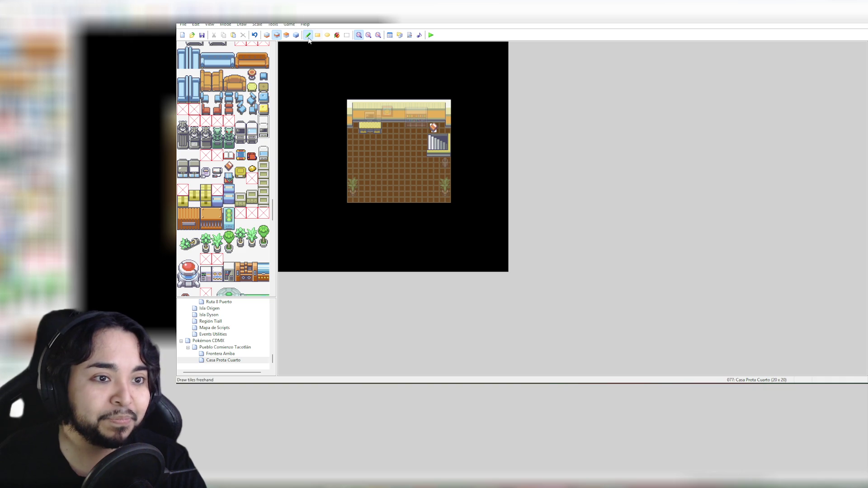
click(347, 35)
mouse_move(360, 123)
mouse_down()
mouse_move(378, 134)
mouse_move(377, 116)
mouse_up()
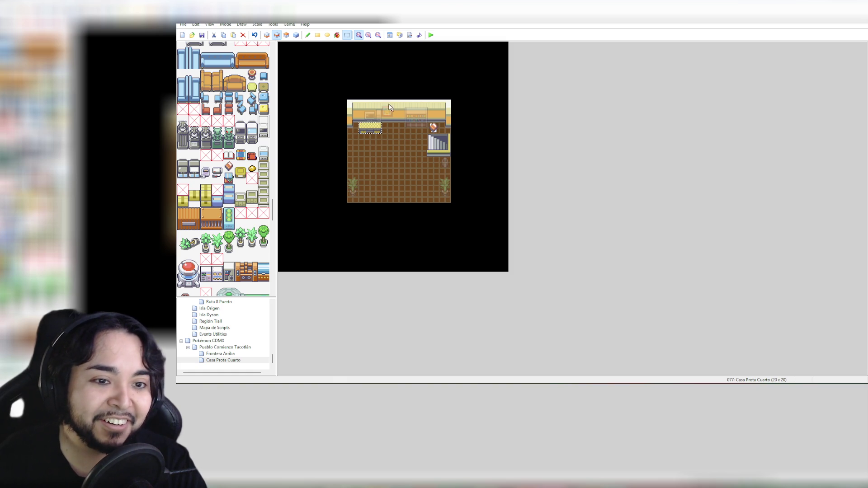
click(384, 88)
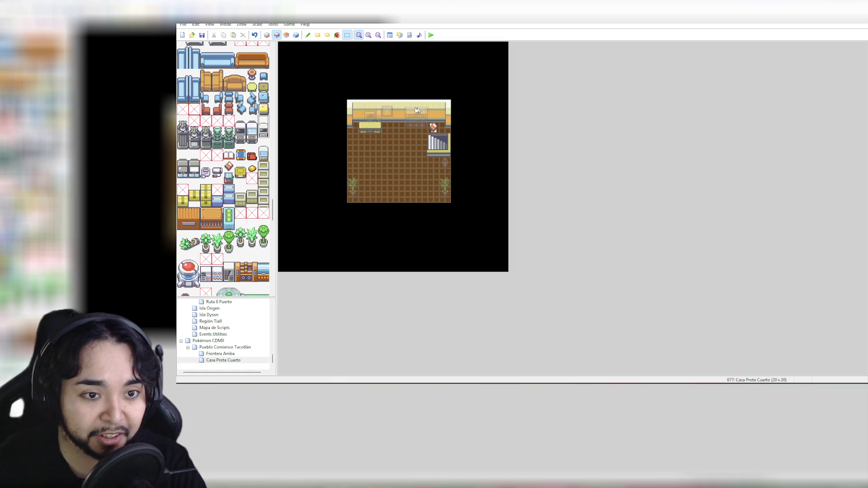
click(297, 36)
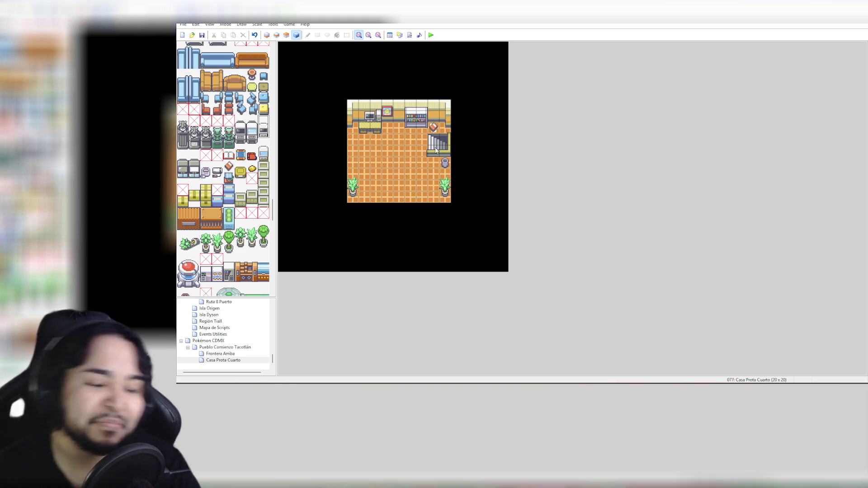
Step: Select the white appliance tile on Layer 3 with the Pencil tool
scroll(244, 170, down, 2)
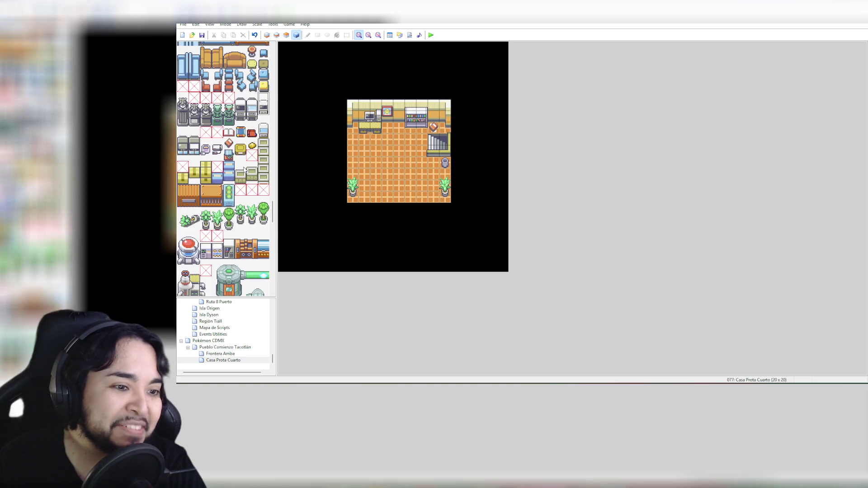
scroll(245, 170, down, 5)
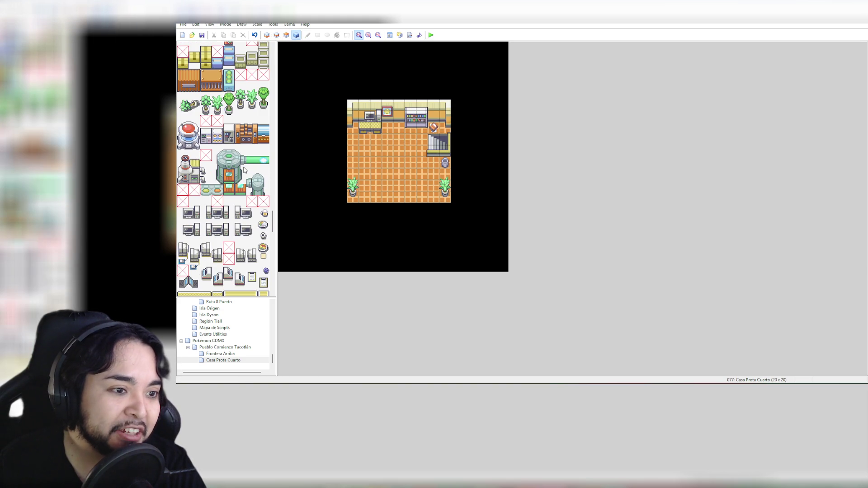
scroll(244, 170, down, 3)
scroll(244, 169, up, 7)
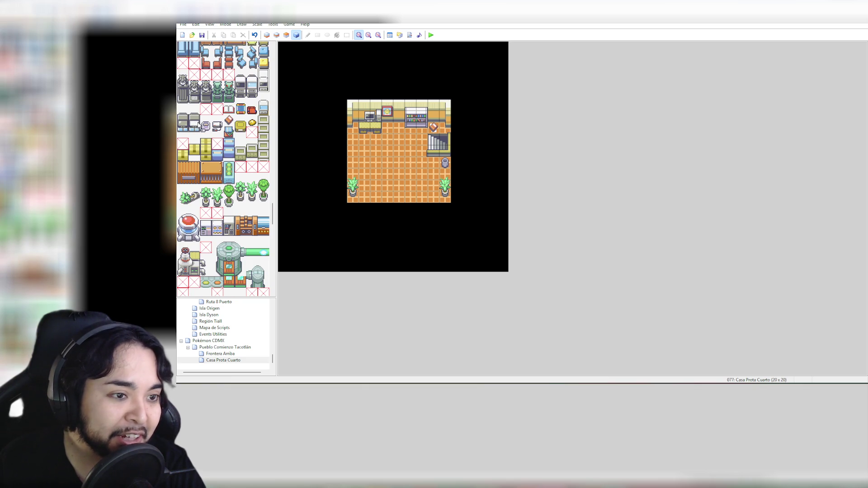
drag(195, 111, 194, 132)
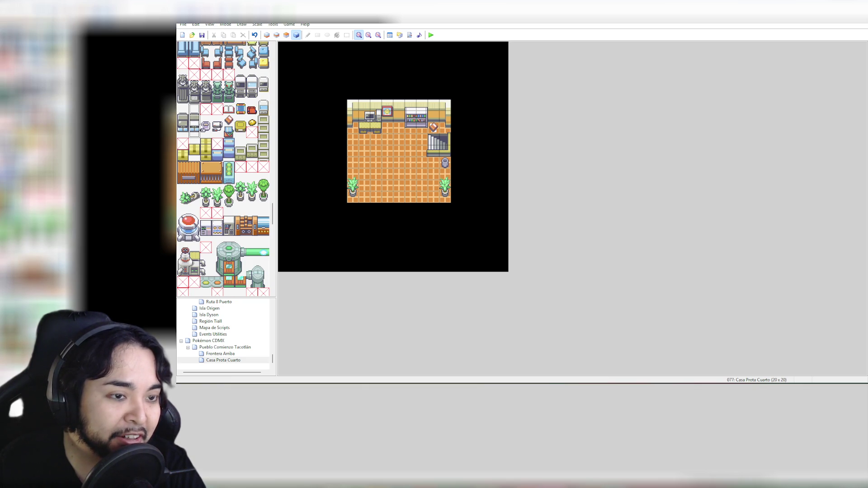
click(287, 35)
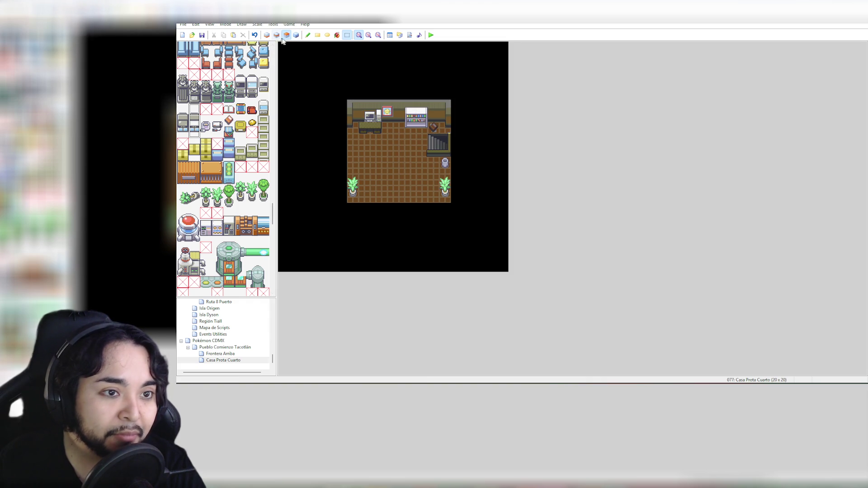
click(200, 124)
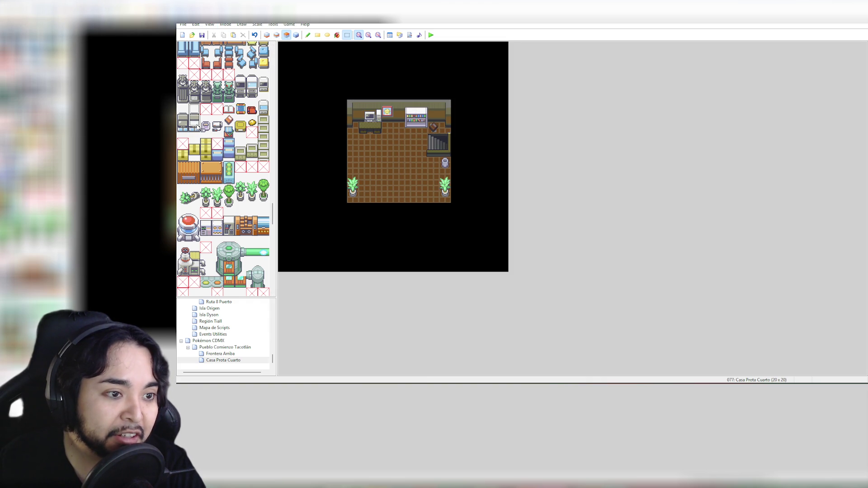
click(308, 35)
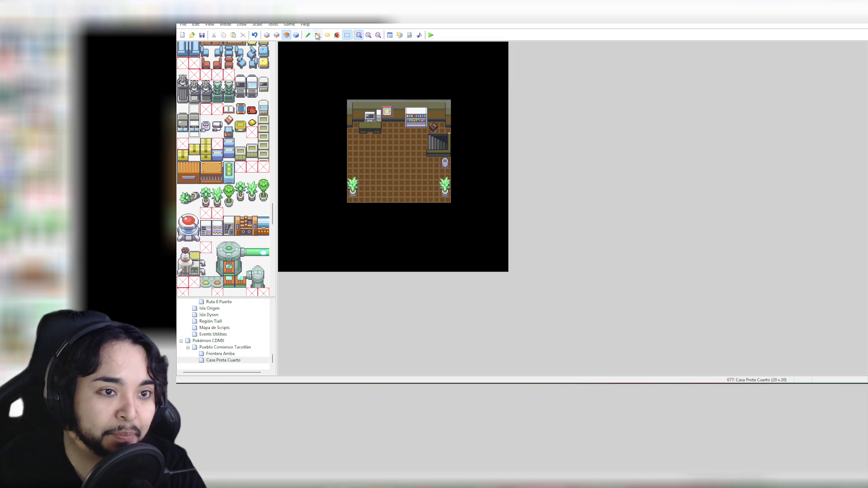
Step: Stamp the white appliance near the centre of the floor after undoing two misplaced attempts
click(411, 154)
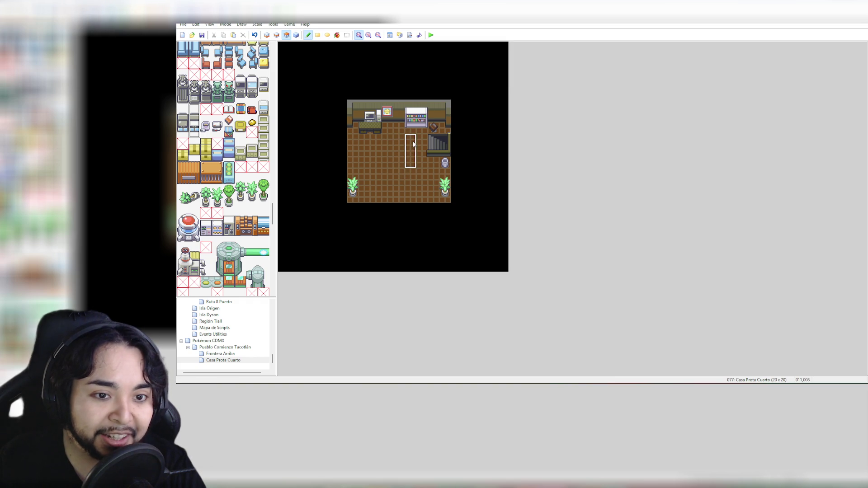
key(ctrl+z)
click(398, 156)
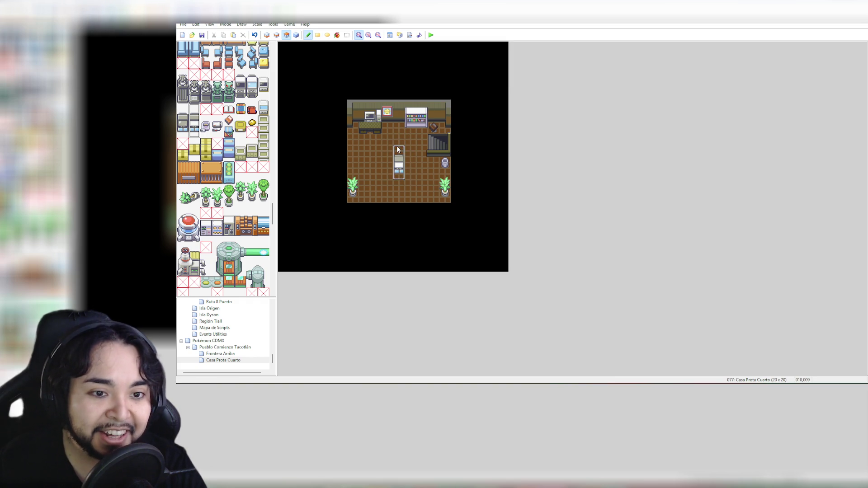
key(ctrl+z)
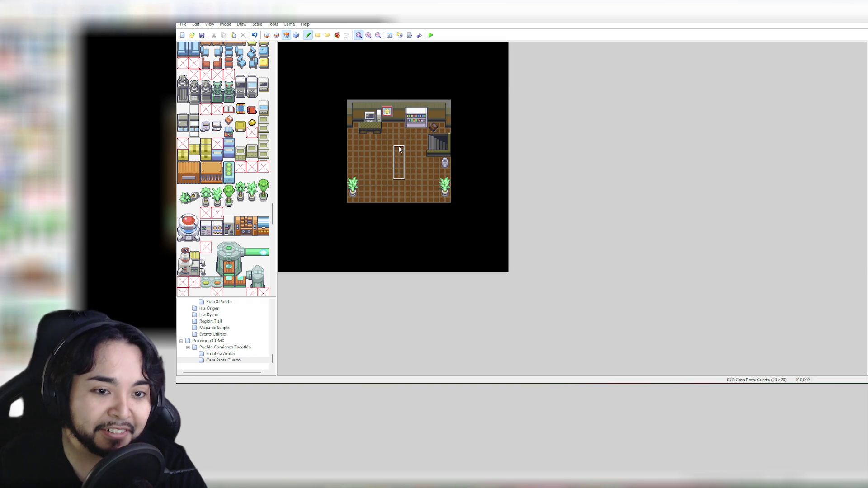
click(399, 147)
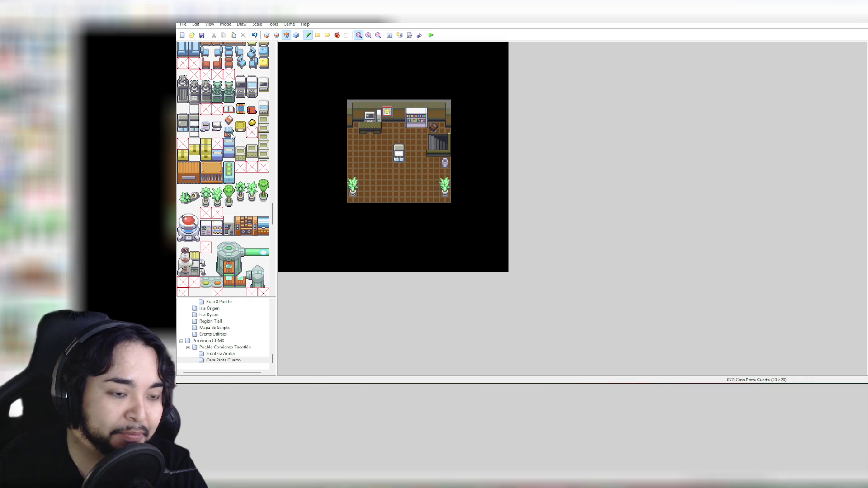
click(276, 35)
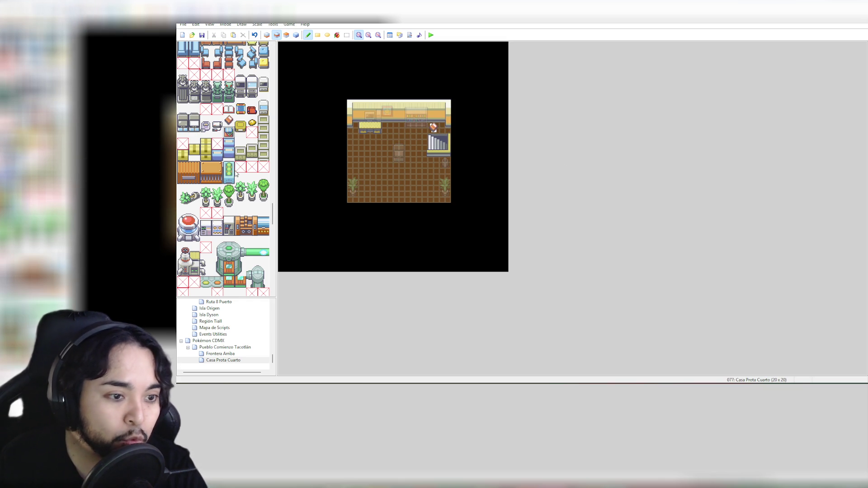
Step: Show the map in event mode and scroll the tileset down to the yellow table tiles
scroll(236, 175, down, 3)
click(297, 36)
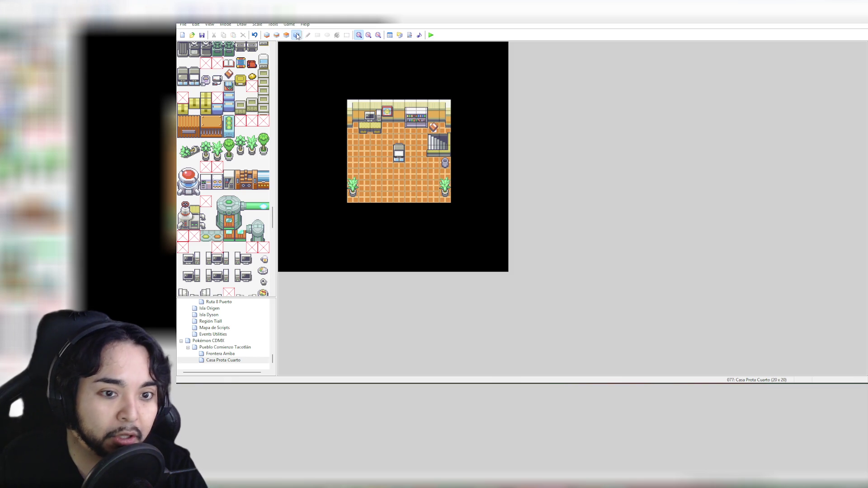
scroll(236, 165, down, 3)
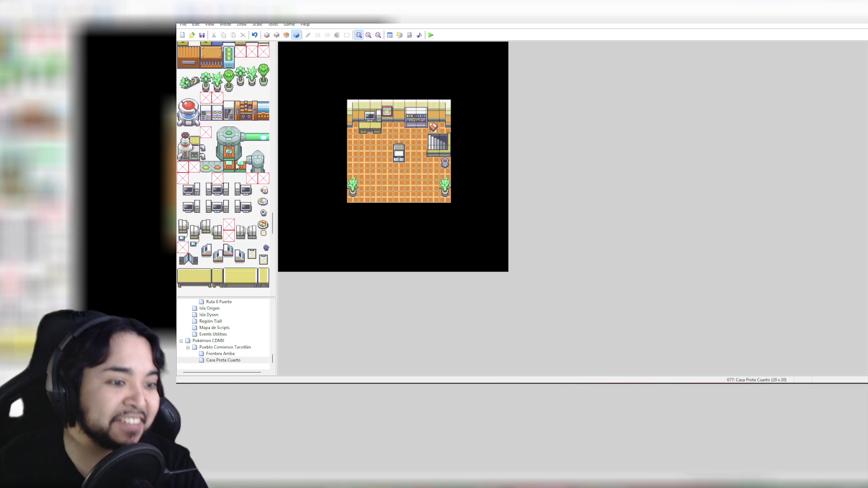
scroll(236, 169, down, 3)
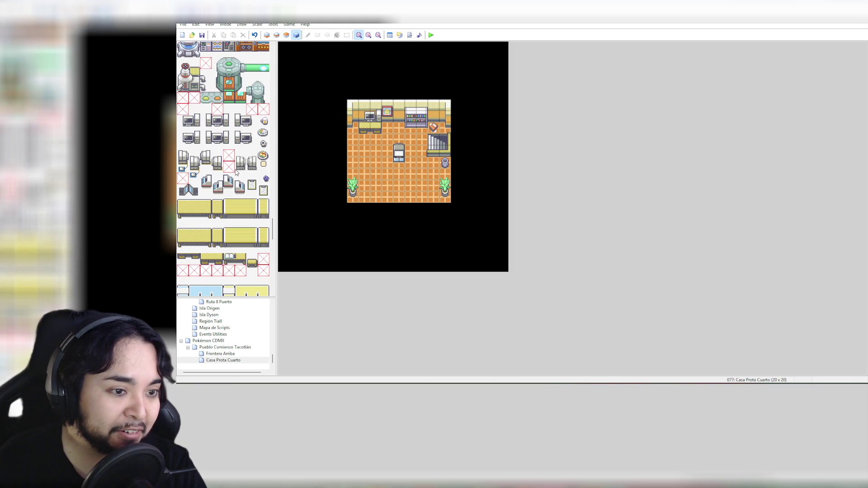
scroll(235, 172, down, 5)
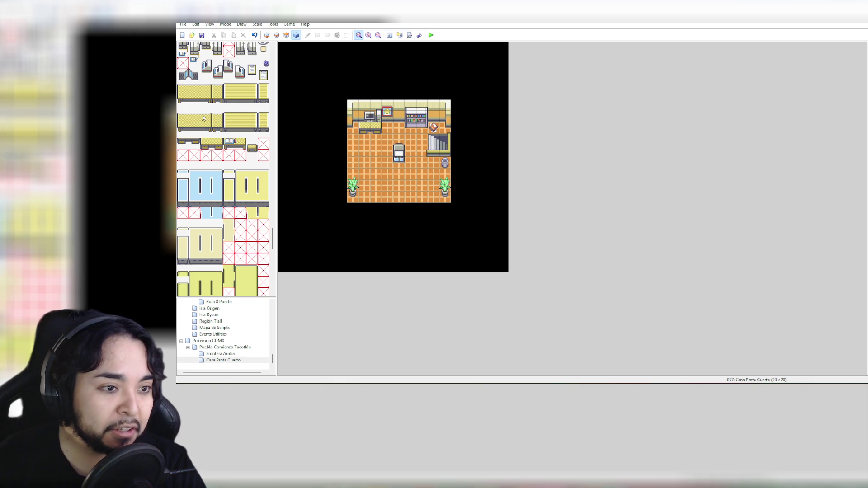
click(217, 115)
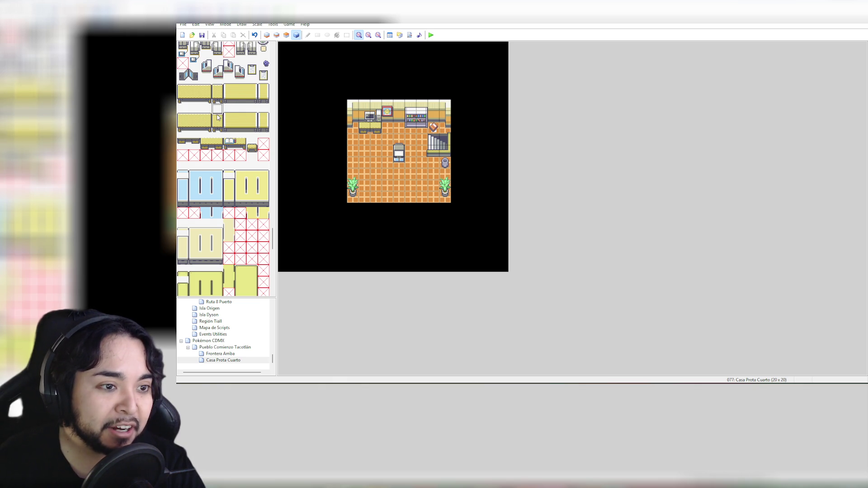
Step: Paint the black tile and its neighbour on Layer 2 onto the upper-left wall beside the computer
click(217, 120)
click(218, 118)
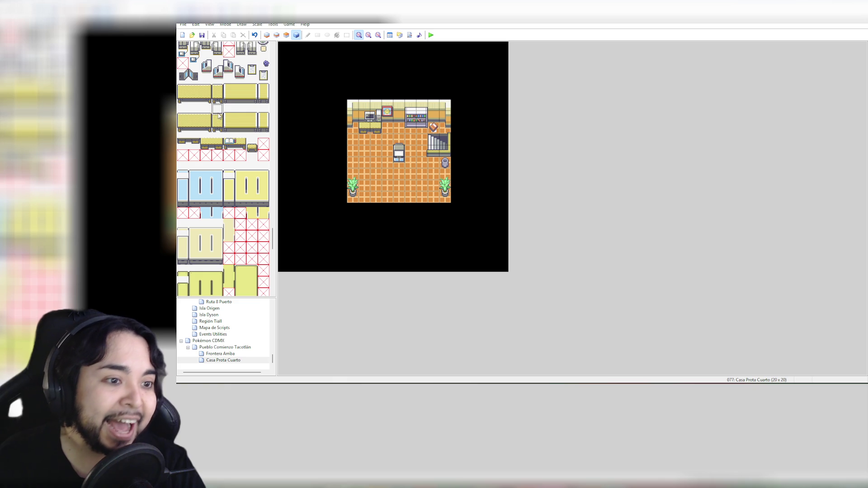
click(240, 109)
click(193, 111)
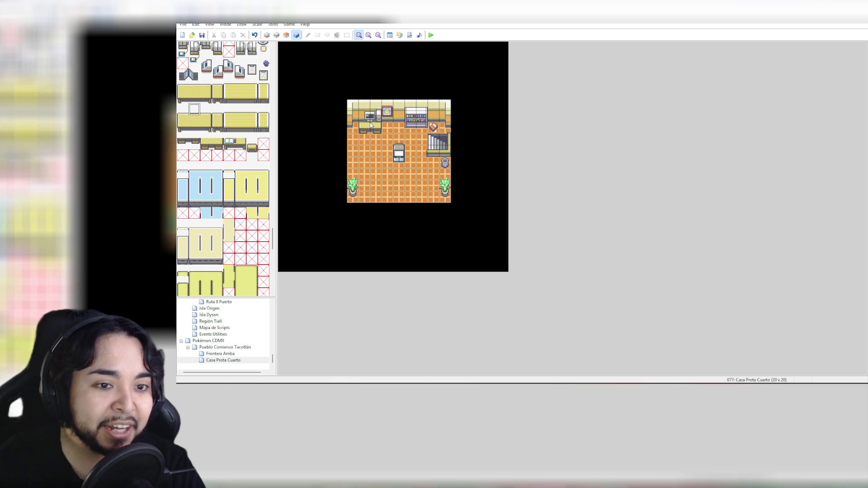
click(276, 35)
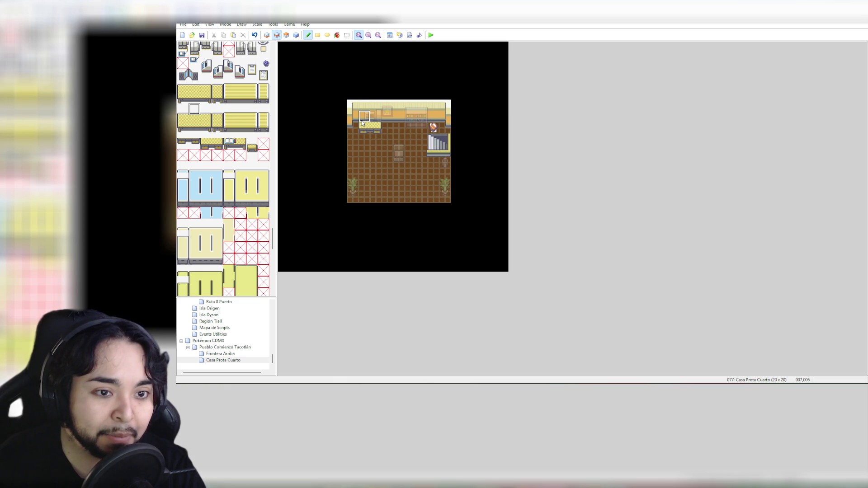
click(183, 110)
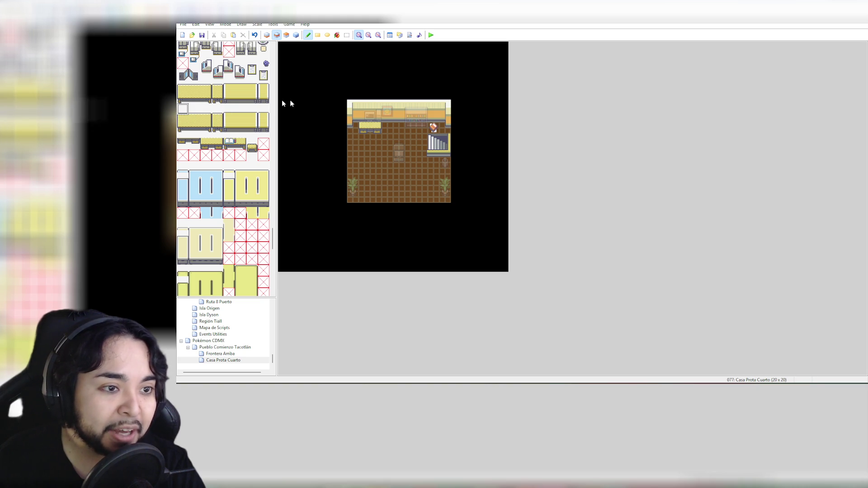
click(366, 120)
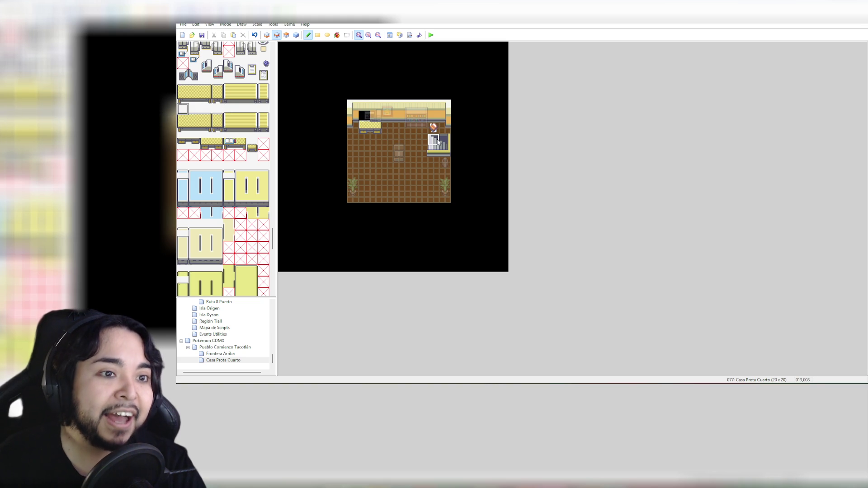
click(206, 109)
click(376, 117)
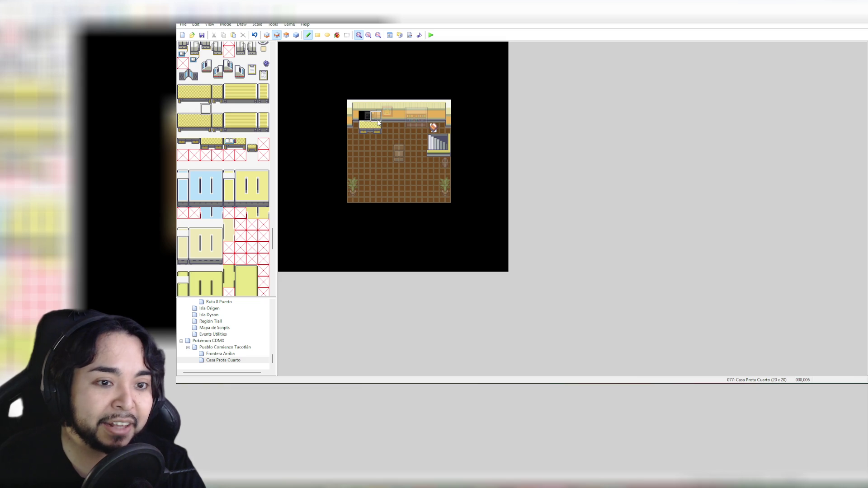
click(296, 35)
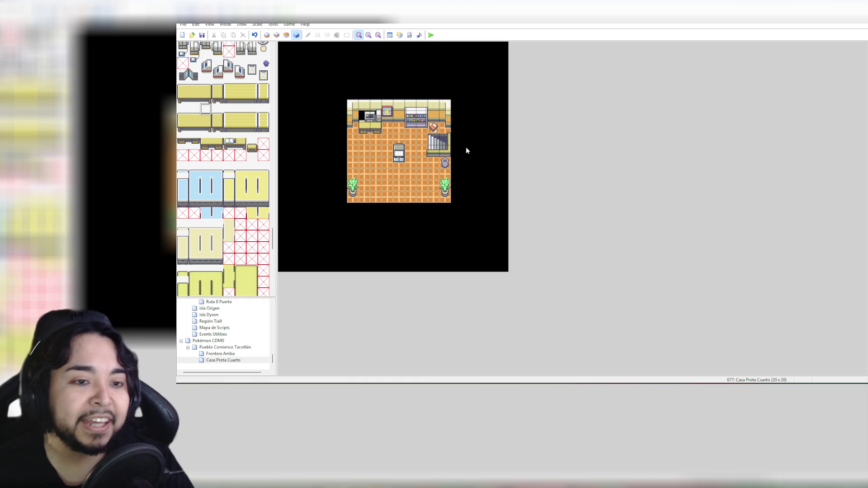
Step: Place the two-tile computer desk on the upper-left counter on layer 2
click(267, 35)
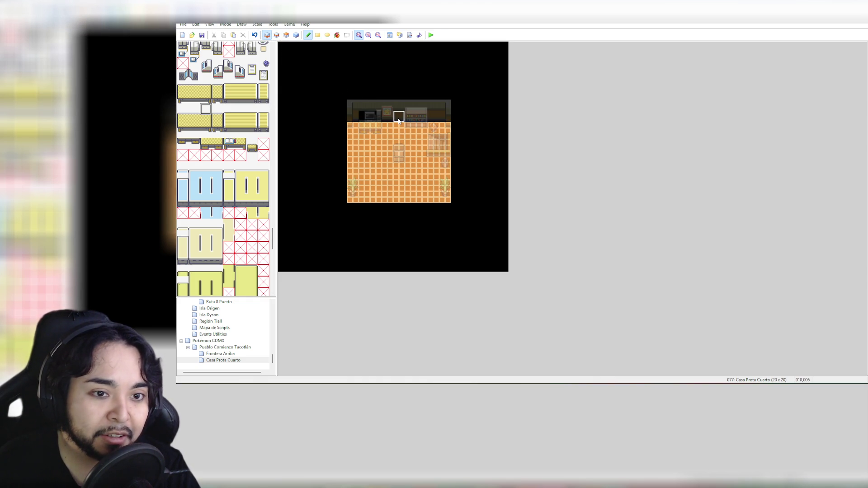
click(276, 35)
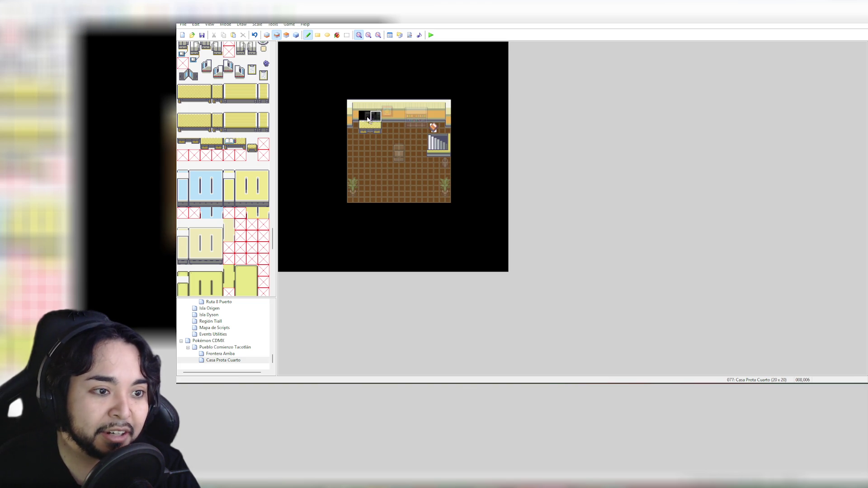
click(267, 35)
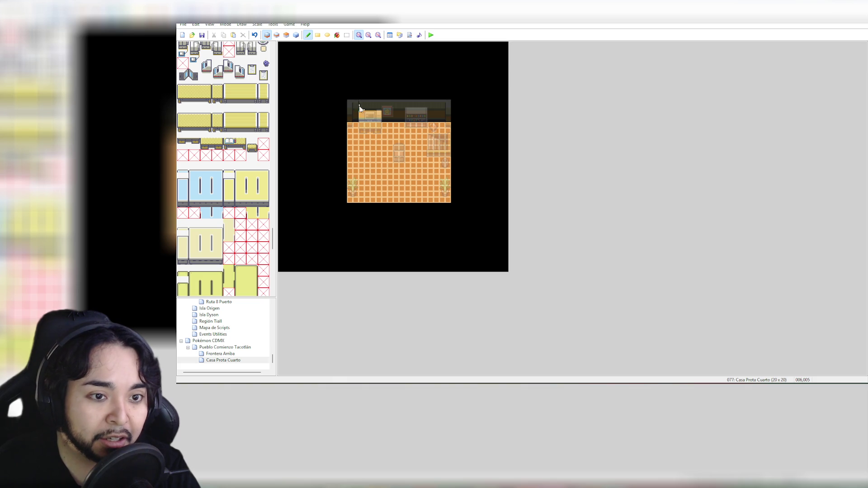
click(296, 35)
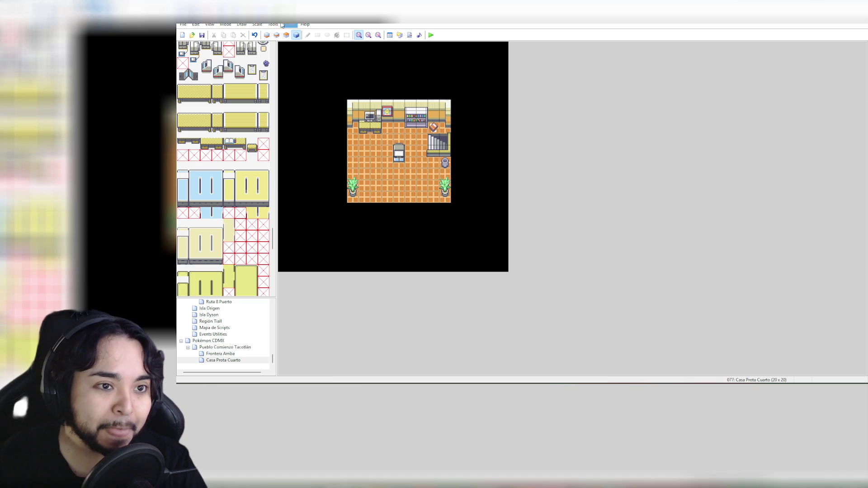
key(F6)
drag(228, 147, 239, 144)
click(366, 128)
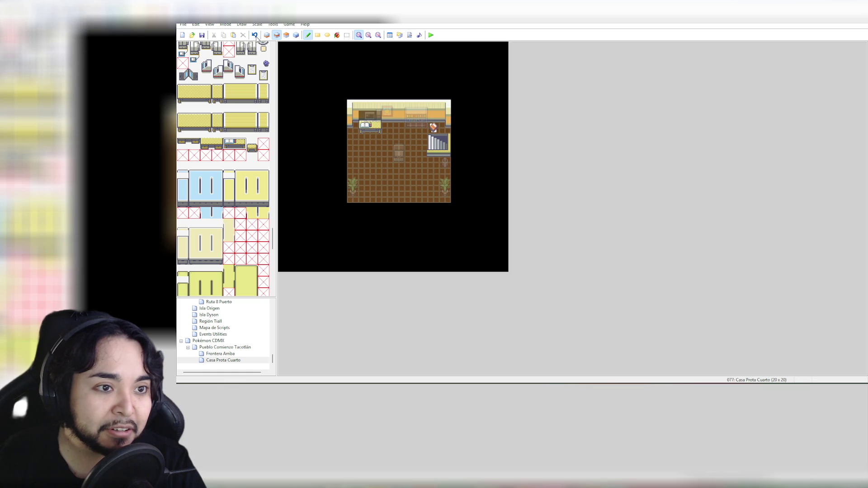
click(297, 36)
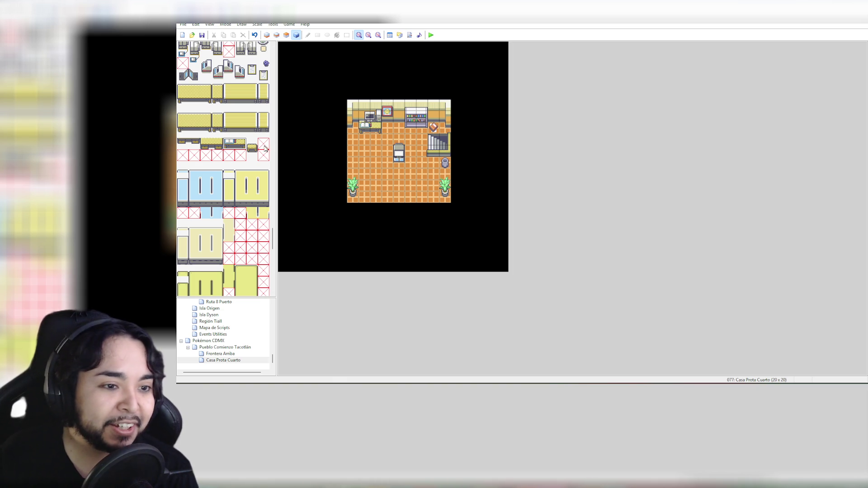
Step: Scroll down through the tileset's furniture and select a block of furniture tiles
scroll(239, 166, down, 3)
scroll(234, 169, down, 3)
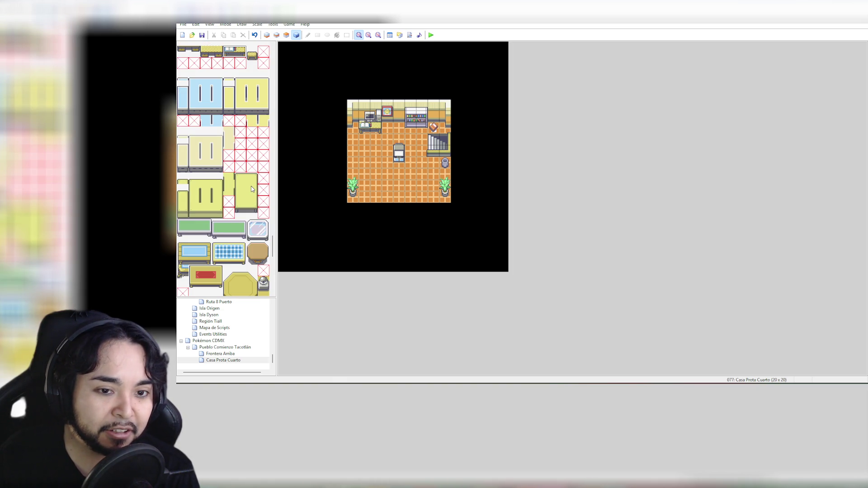
scroll(252, 189, down, 10)
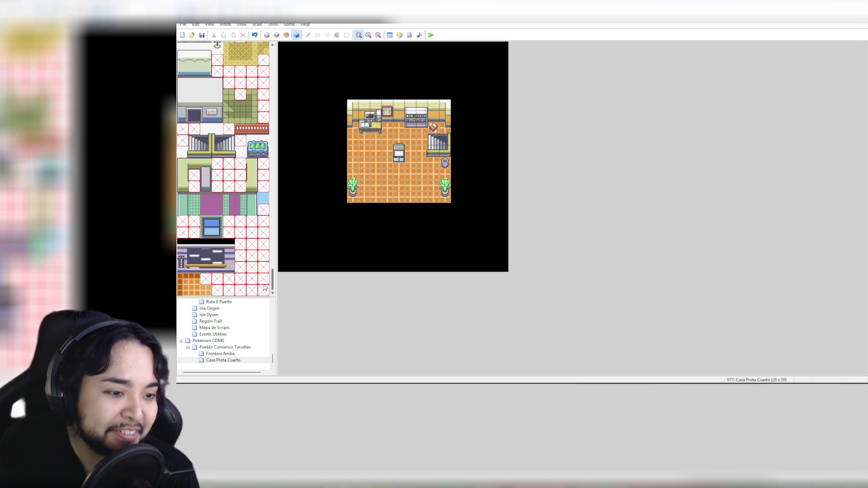
scroll(265, 258, up, 10)
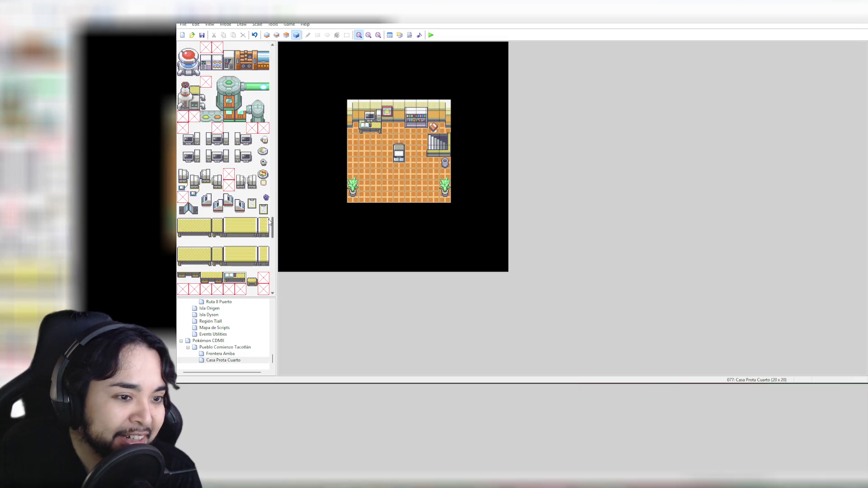
drag(270, 221, 272, 207)
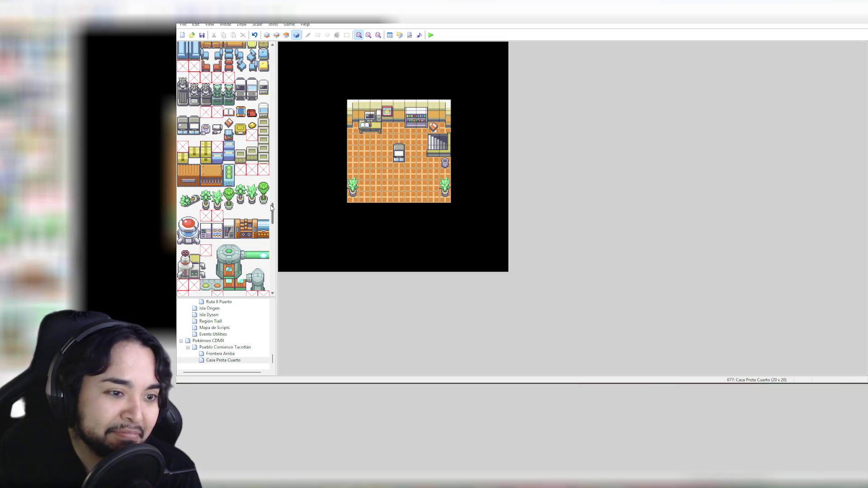
drag(271, 207, 277, 182)
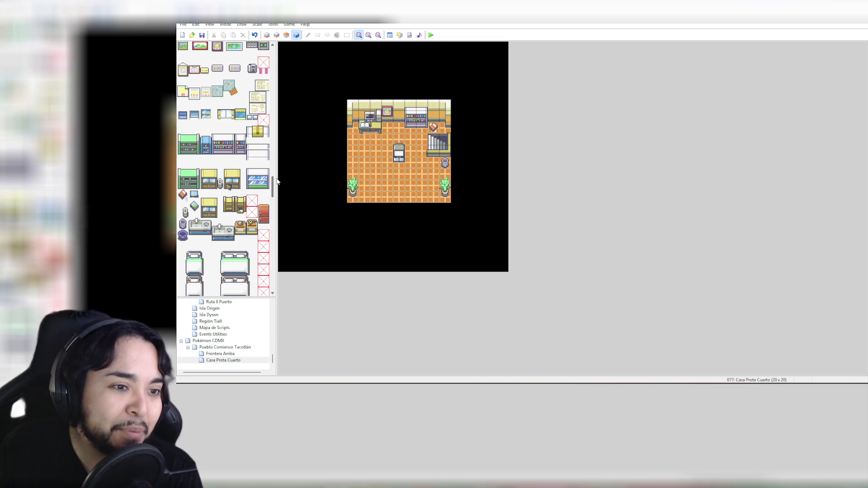
drag(278, 181, 279, 179)
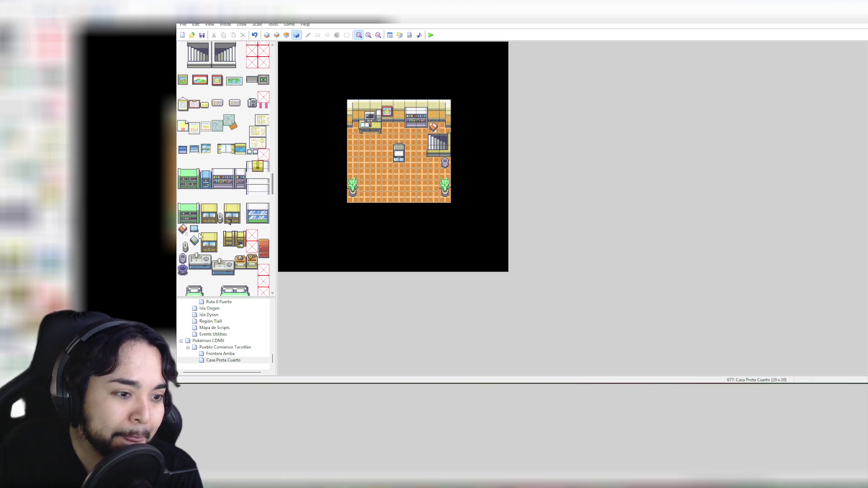
drag(180, 221, 193, 244)
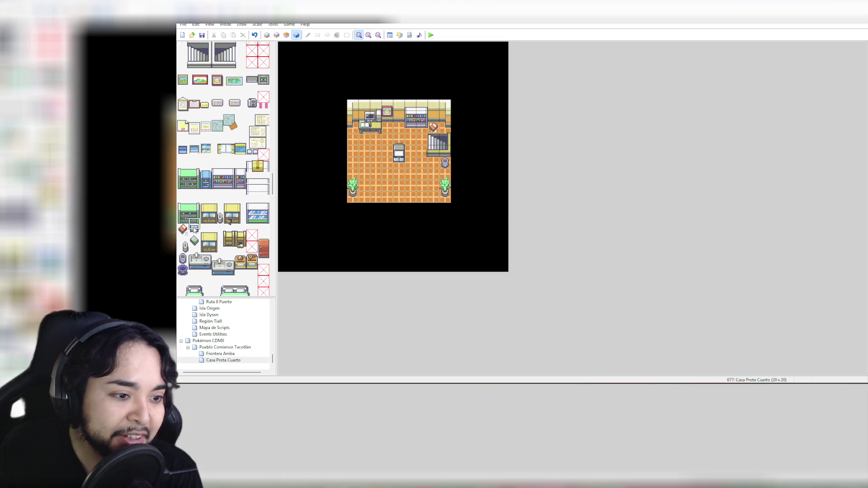
drag(273, 195, 276, 185)
Step: Pick the small painting tile, then select the 3x3 single bed from the tileset
scroll(275, 185, up, 1)
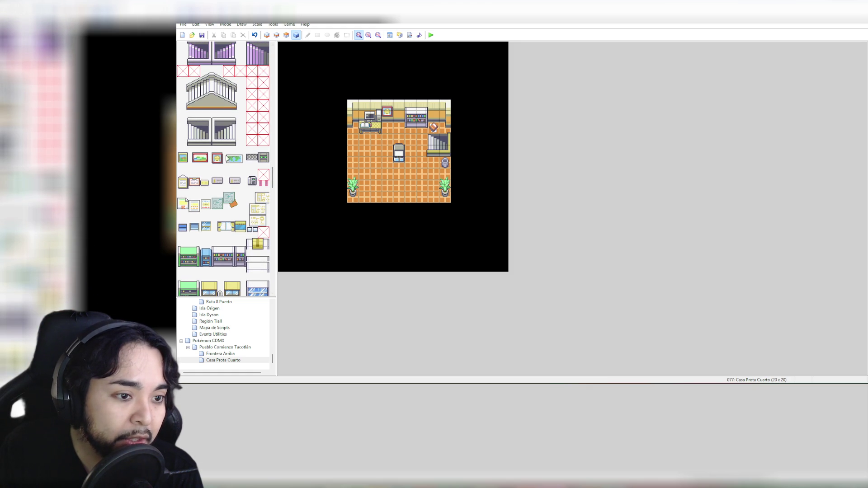
click(232, 157)
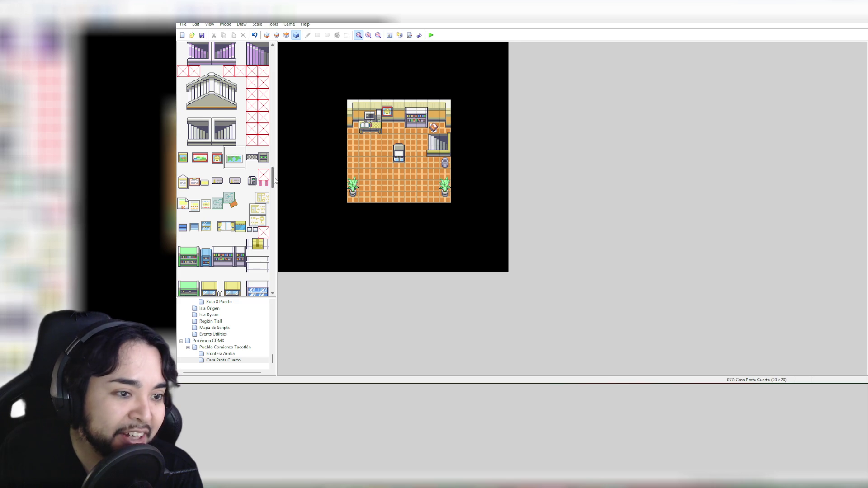
drag(274, 180, 275, 177)
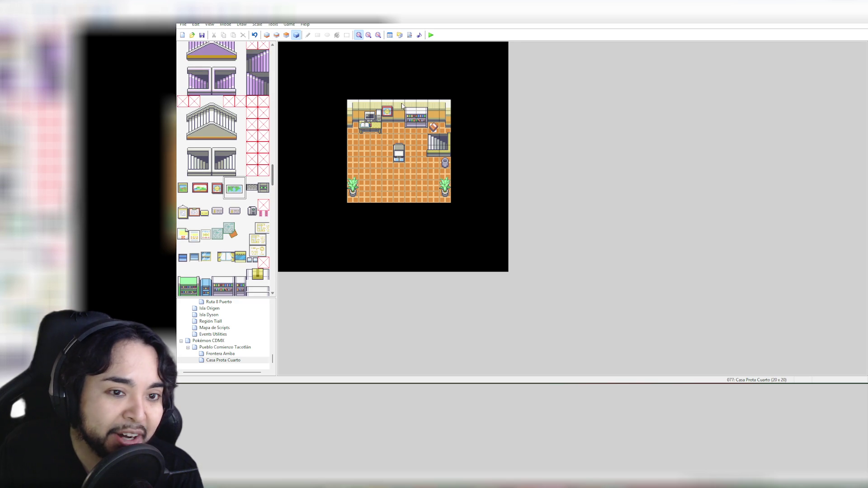
mouse_move(275, 178)
mouse_down()
mouse_move(284, 53)
mouse_move(273, 201)
mouse_up()
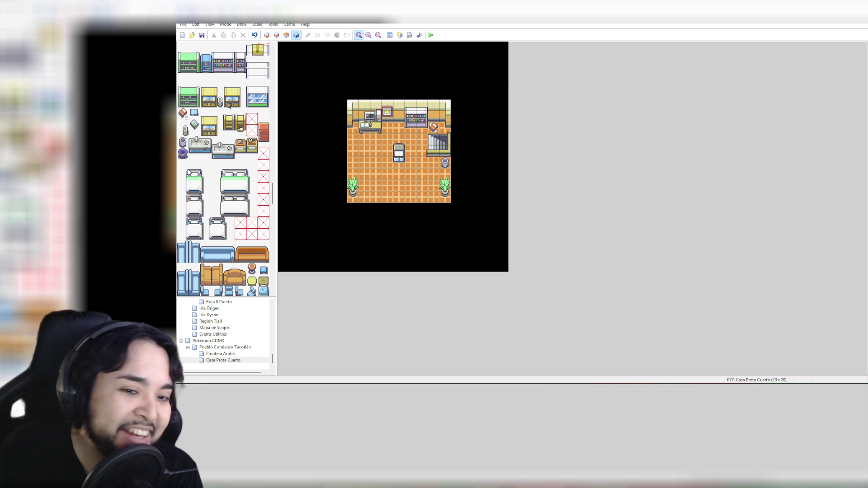
drag(189, 173, 206, 191)
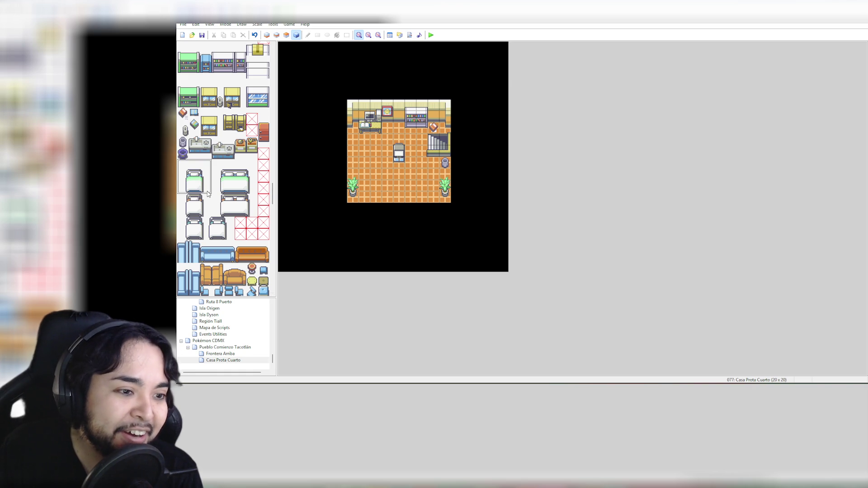
click(287, 35)
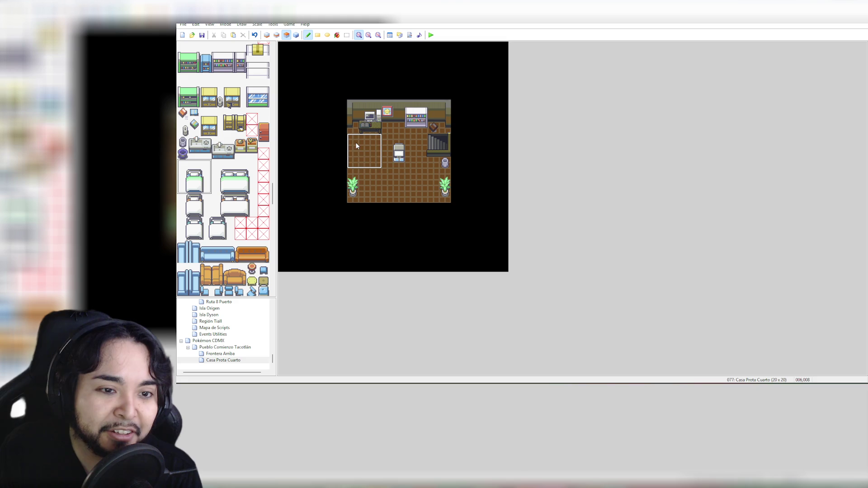
Step: Stamp the green-and-white single bed on the room's left side, below the desk
click(356, 145)
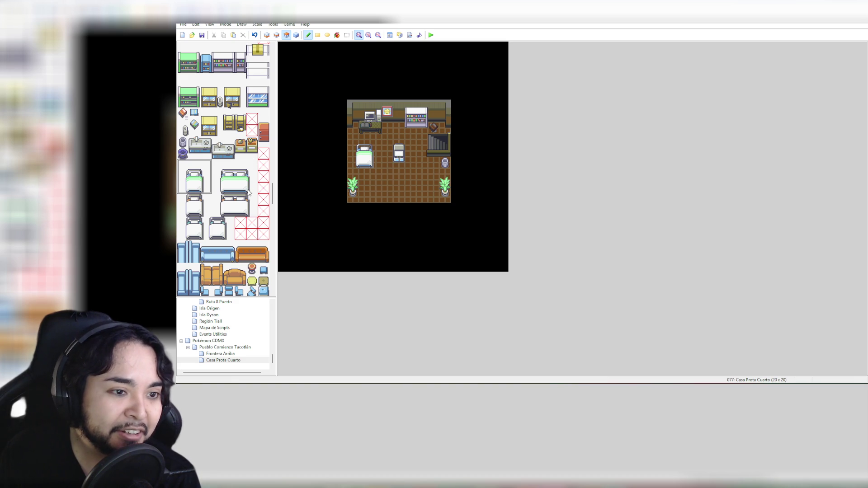
scroll(248, 191, down, 5)
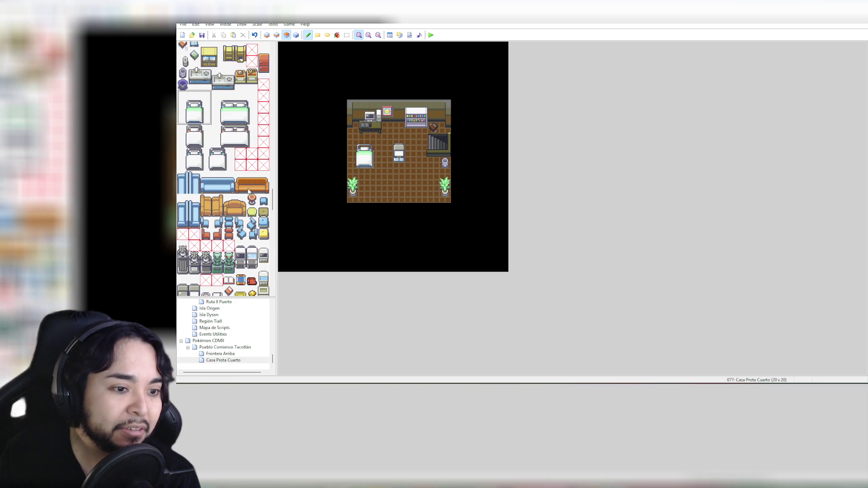
scroll(248, 192, down, 6)
scroll(265, 213, up, 15)
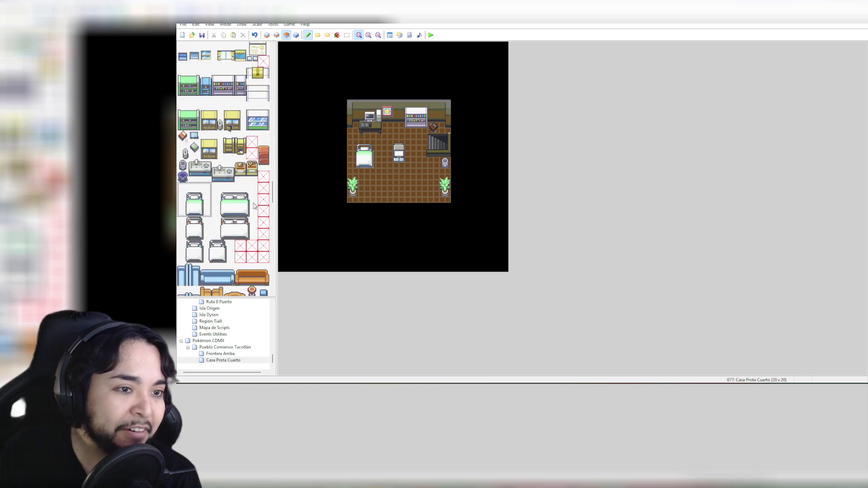
scroll(253, 205, up, 15)
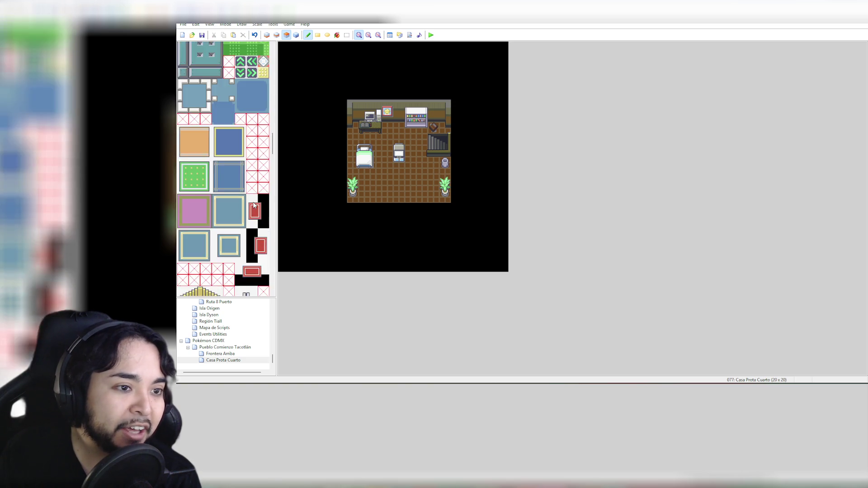
mouse_move(274, 111)
mouse_down()
mouse_move(274, 145)
mouse_move(278, 106)
mouse_move(284, 156)
mouse_move(272, 286)
mouse_move(272, 260)
mouse_up()
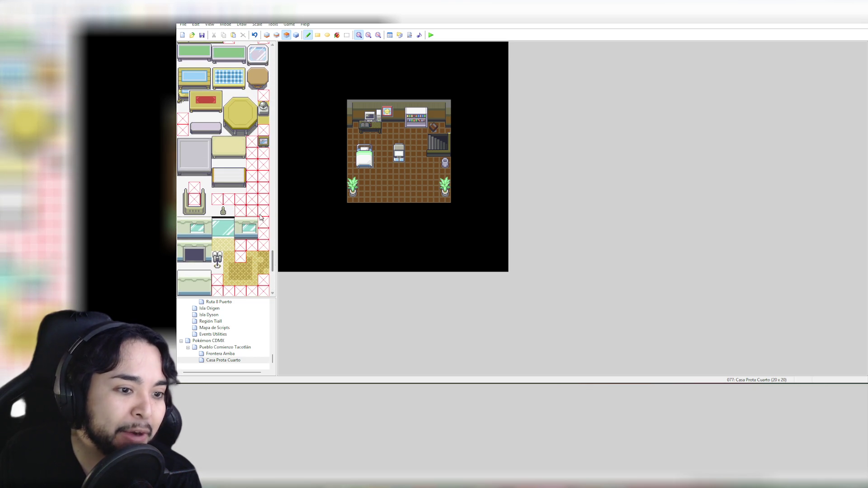
drag(271, 260, 279, 212)
scroll(277, 226, up, 1)
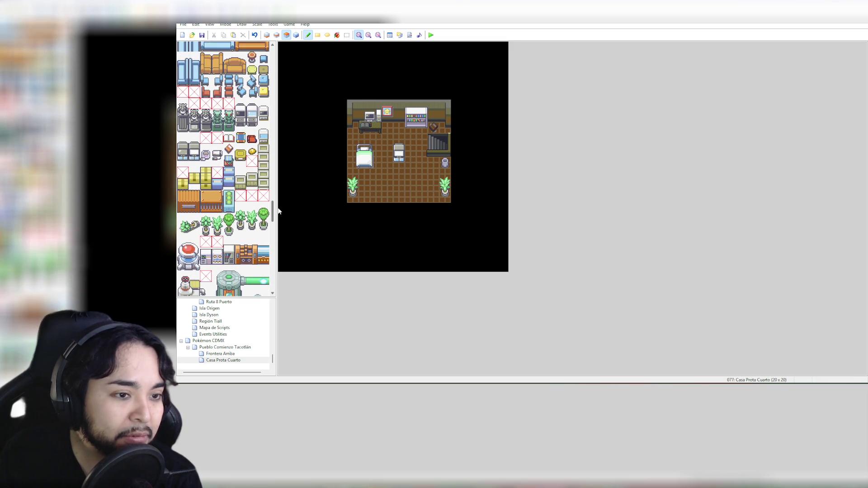
scroll(279, 212, up, 1)
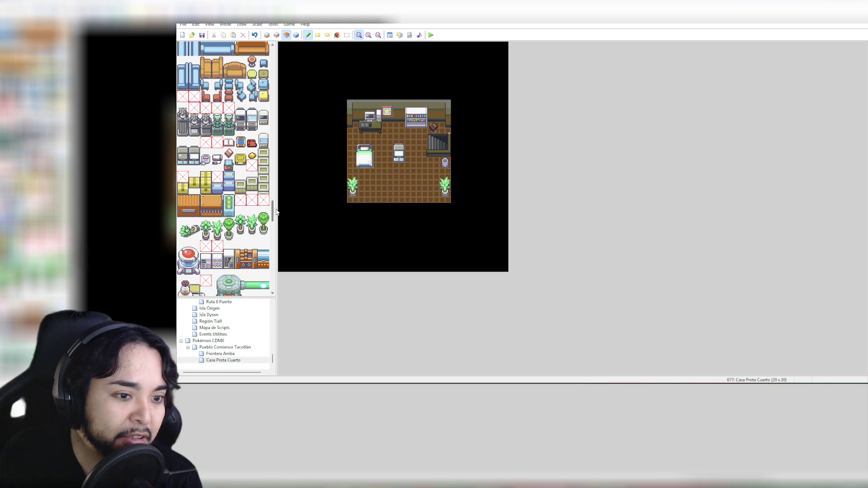
scroll(275, 209, up, 3)
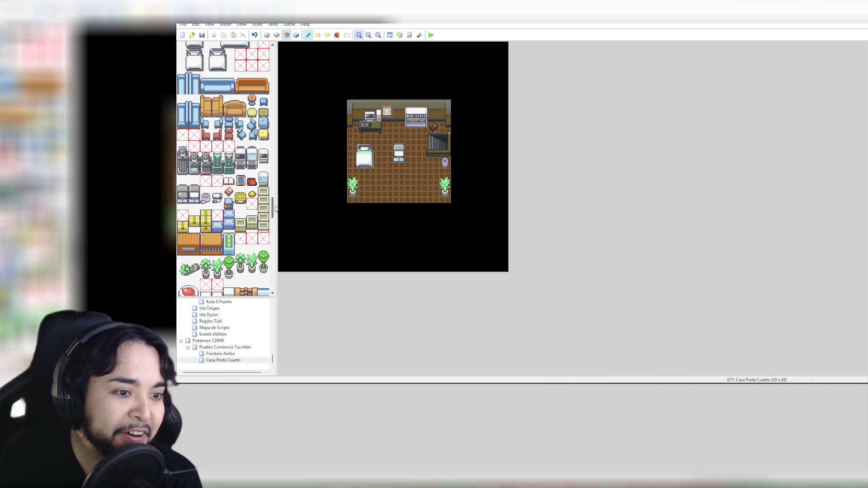
click(229, 181)
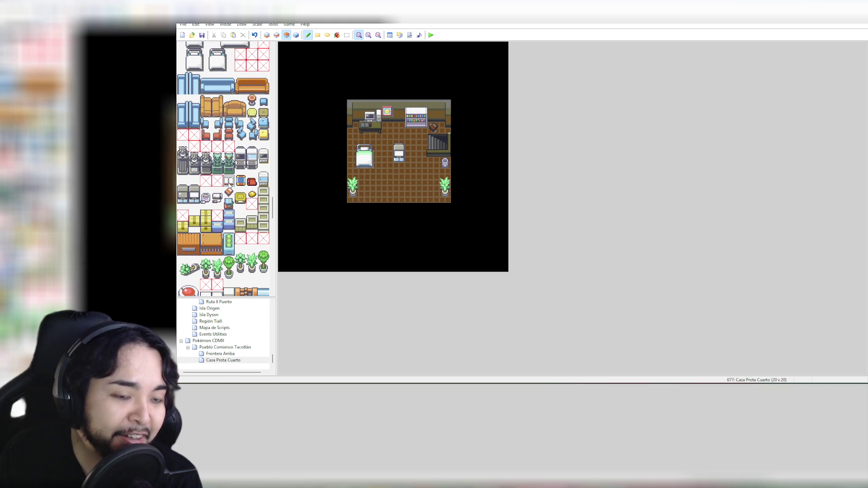
click(377, 152)
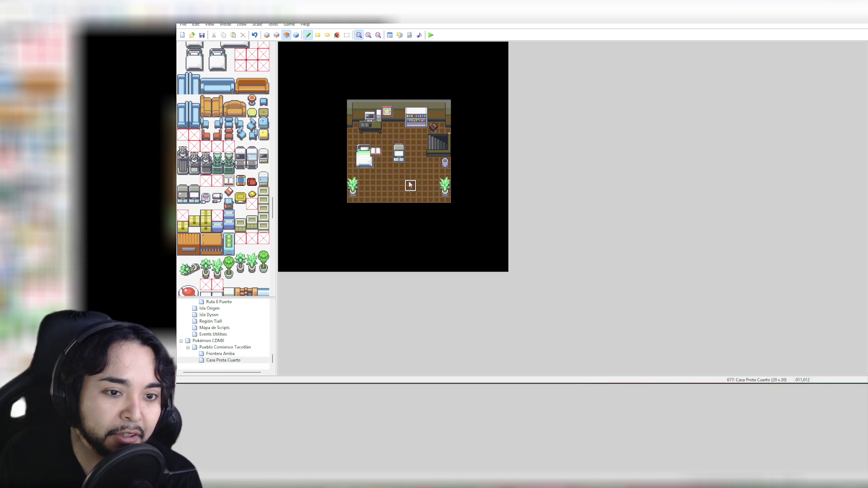
key(ctrl+z)
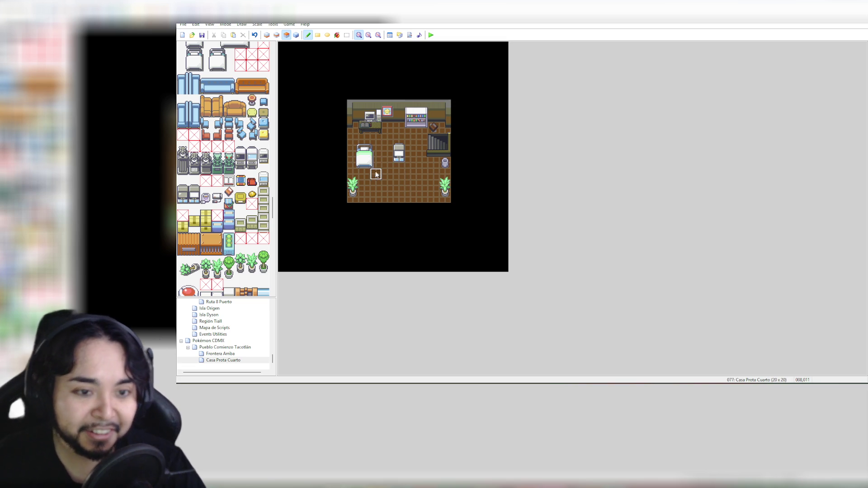
click(364, 175)
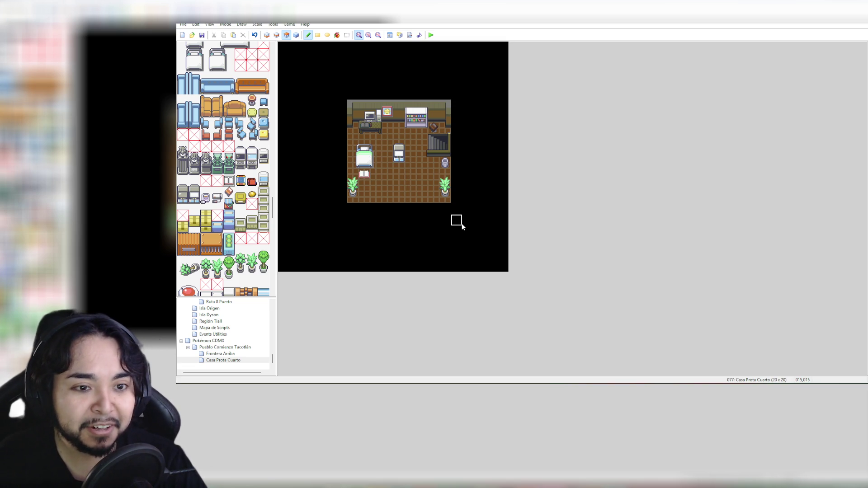
key(ctrl+z)
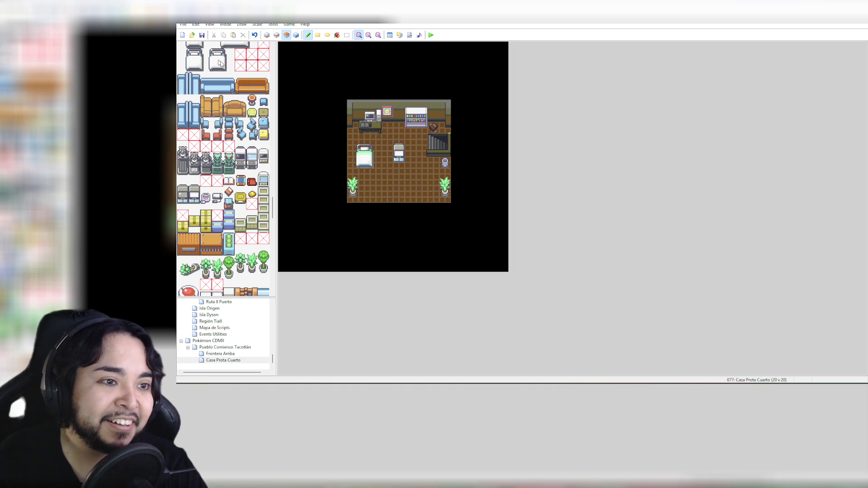
Step: Put the tall computer on the top-left desk, pick the blank tile, and view at full brightness
click(264, 153)
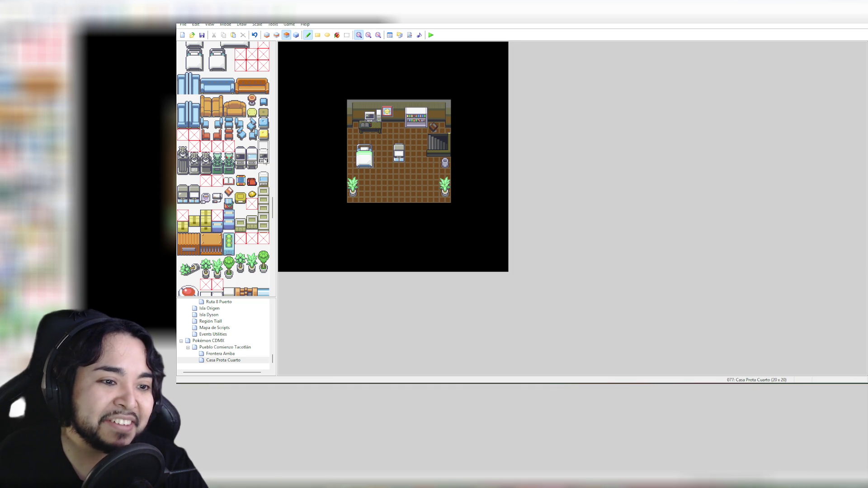
click(376, 113)
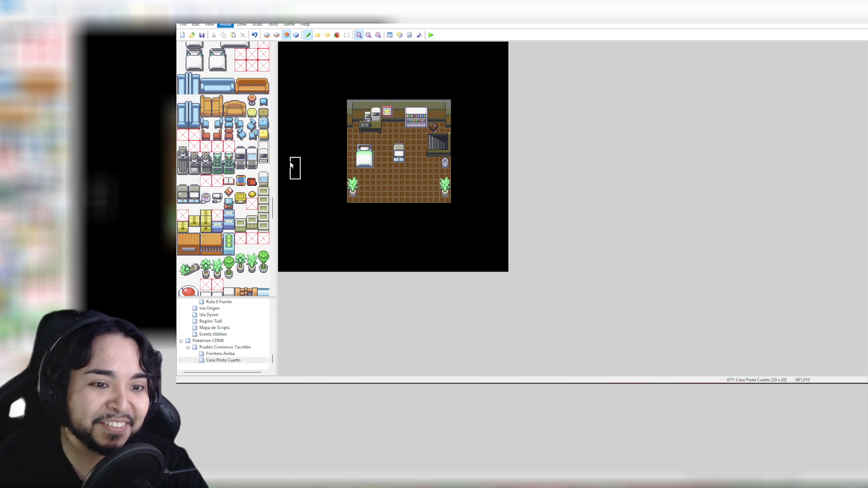
drag(273, 204, 276, 50)
click(183, 47)
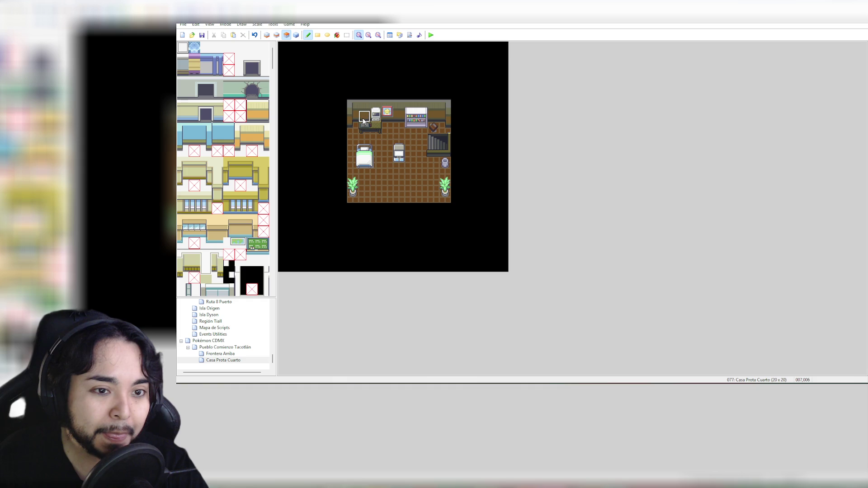
click(296, 35)
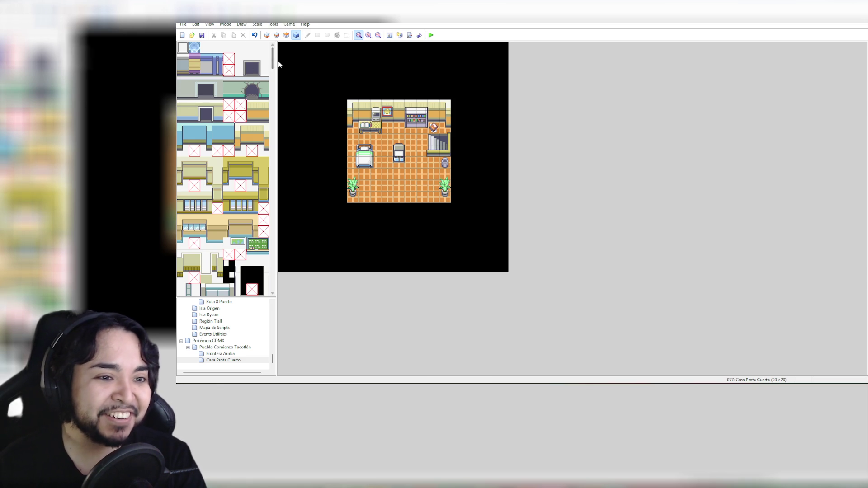
Step: On layer 3, paint floor over both potted plants, then select a lower floor strip
click(286, 36)
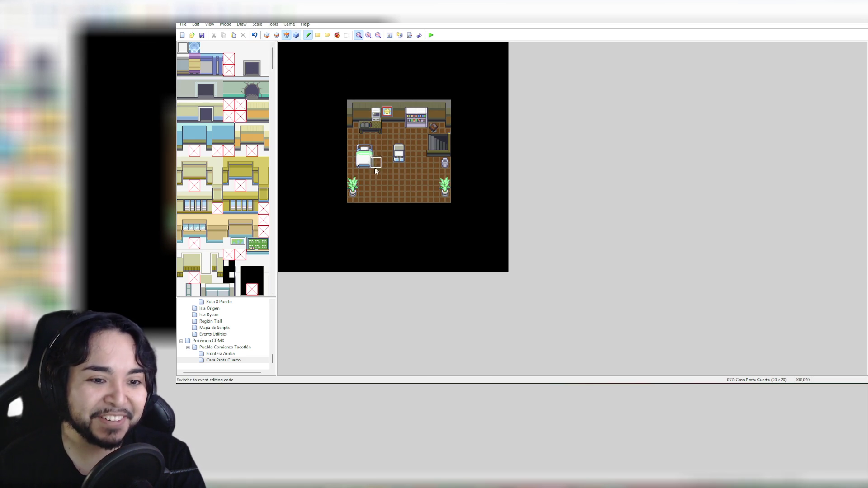
click(347, 35)
mouse_move(346, 178)
mouse_down()
mouse_move(361, 198)
mouse_move(342, 181)
mouse_up()
click(346, 173)
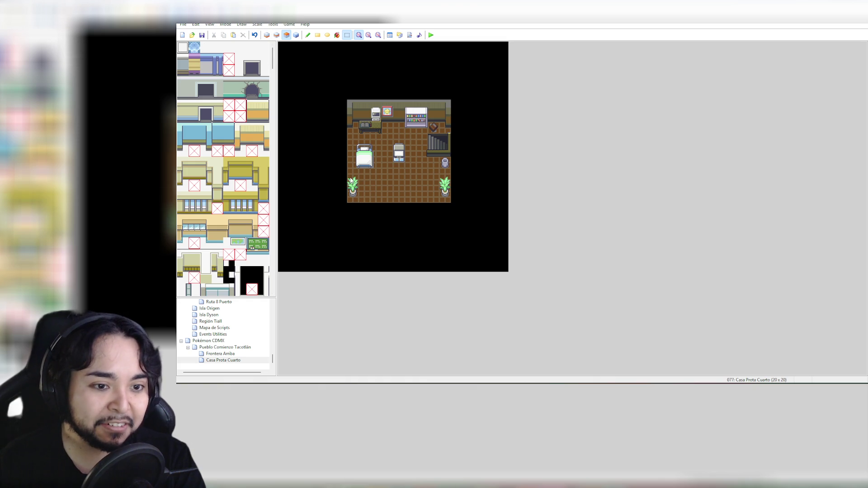
click(308, 36)
drag(353, 179, 352, 200)
drag(435, 180, 446, 202)
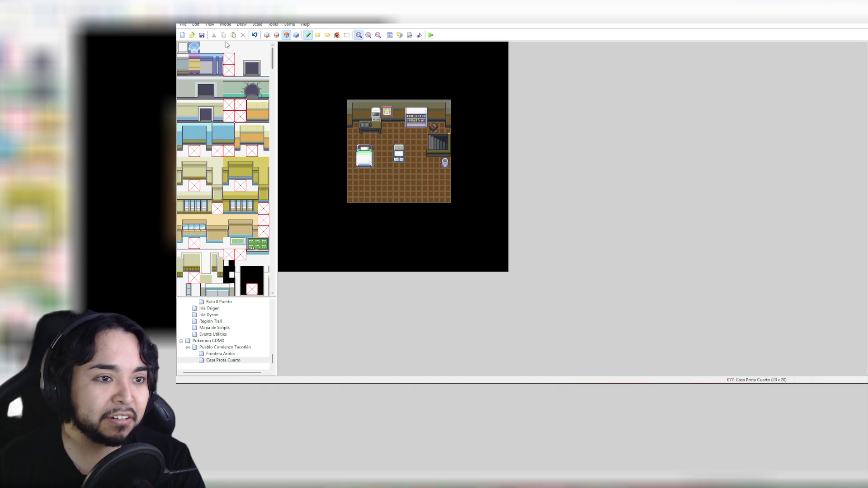
click(346, 35)
mouse_move(337, 181)
mouse_down()
mouse_move(449, 226)
mouse_move(458, 215)
mouse_move(446, 202)
mouse_move(451, 191)
mouse_move(439, 173)
mouse_move(431, 190)
mouse_move(433, 177)
mouse_up()
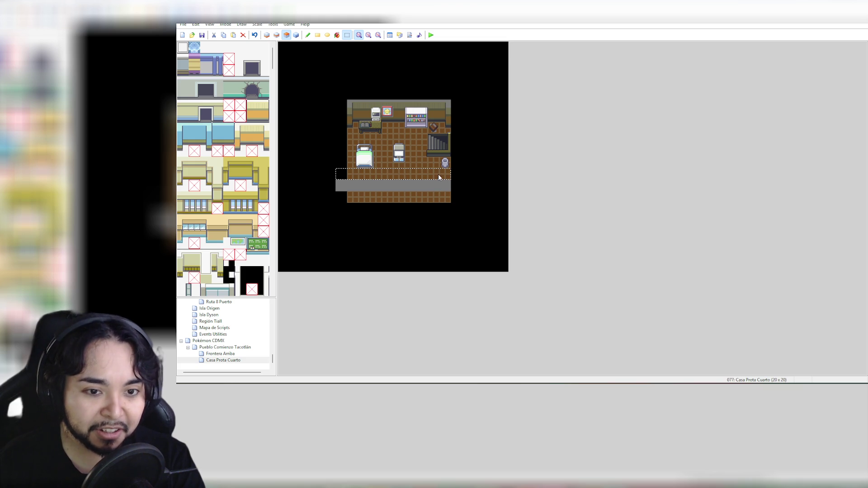
Step: Undo the accidental floor move and delete the map's bottom row of tiles
click(459, 186)
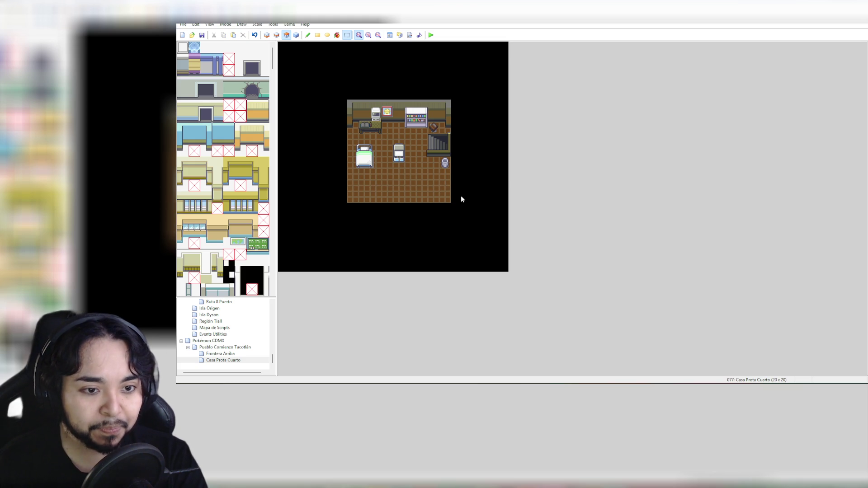
mouse_move(450, 201)
mouse_down()
mouse_move(381, 182)
mouse_move(341, 187)
mouse_move(345, 194)
mouse_move(378, 181)
mouse_up()
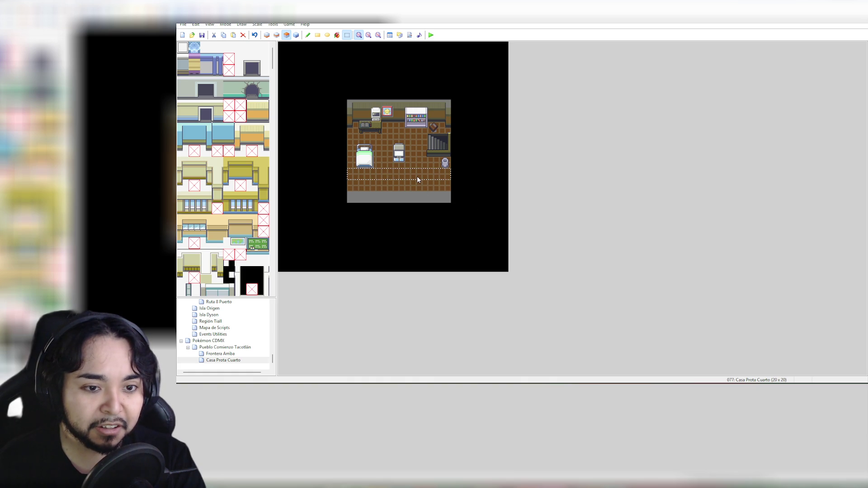
key(ctrl+z)
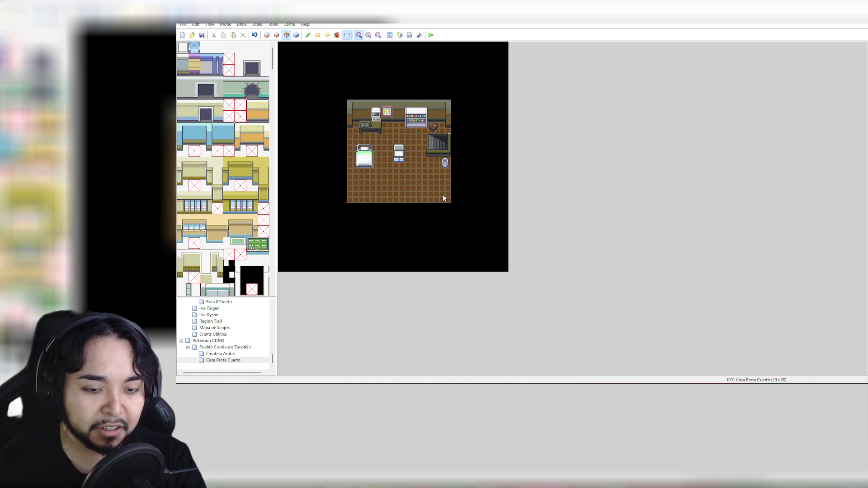
drag(348, 192, 448, 203)
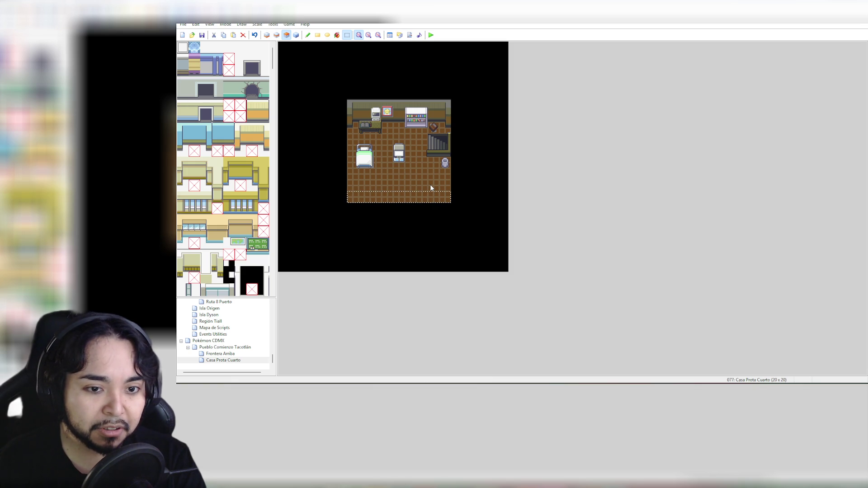
key(Delete)
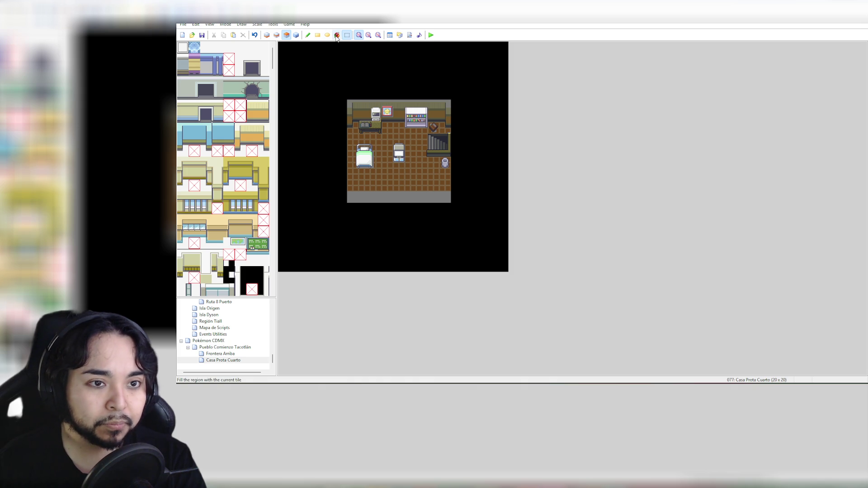
click(267, 35)
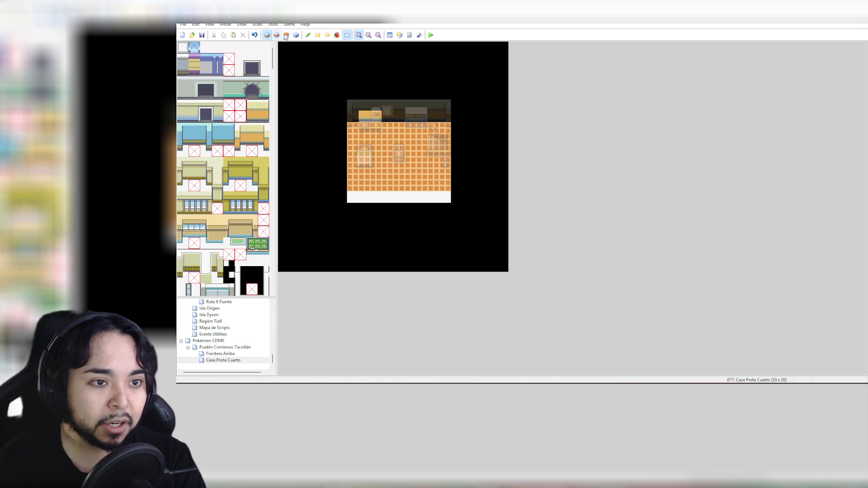
Step: Fill the empty bottom row with the black void tile on layer 1
right_click(321, 122)
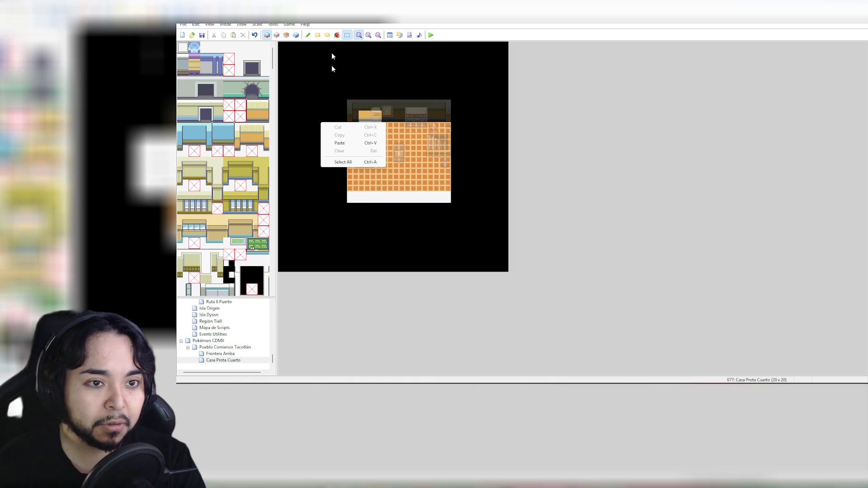
click(308, 35)
right_click(320, 100)
click(337, 35)
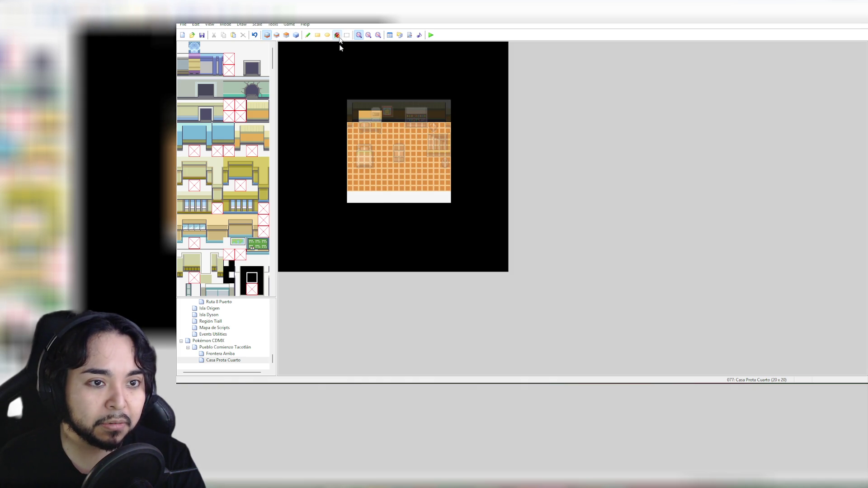
click(398, 198)
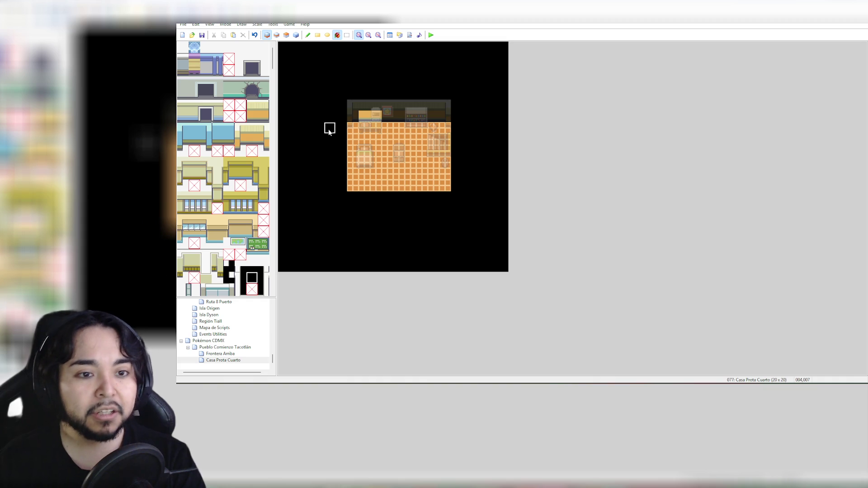
click(297, 35)
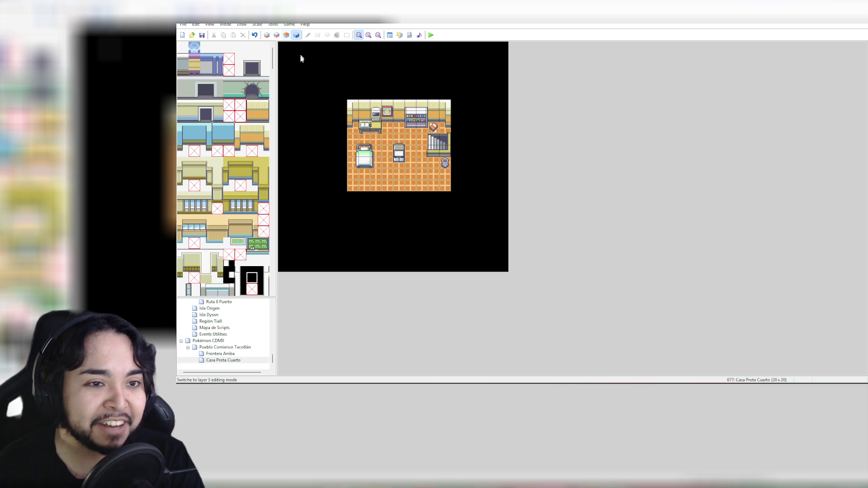
Step: Shift the whole room one tile left and fill the vacated right column black
click(267, 35)
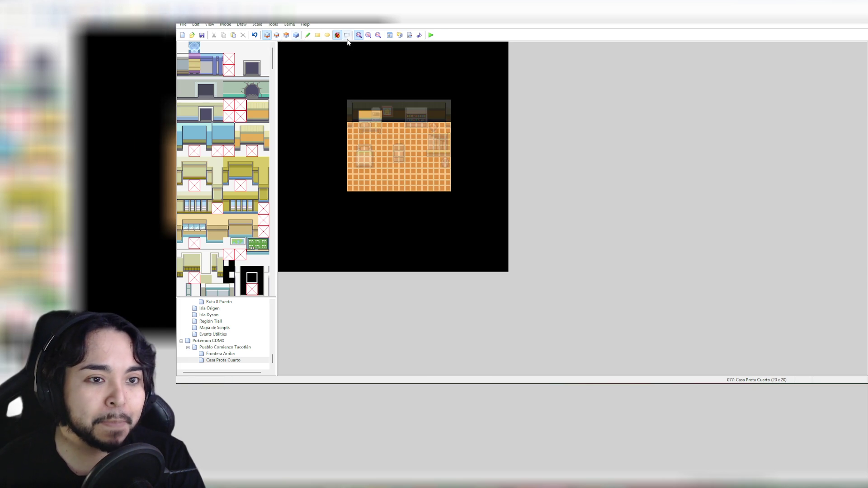
mouse_move(347, 101)
mouse_down()
mouse_move(455, 193)
mouse_move(413, 175)
mouse_up()
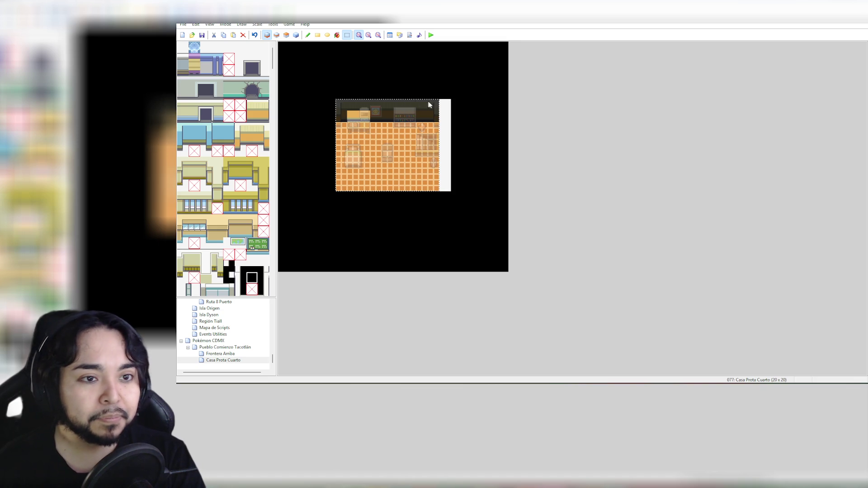
click(337, 35)
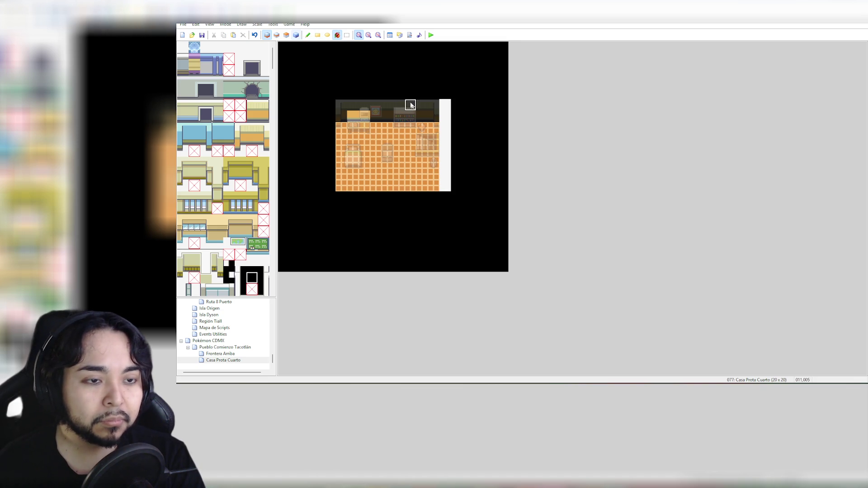
click(445, 128)
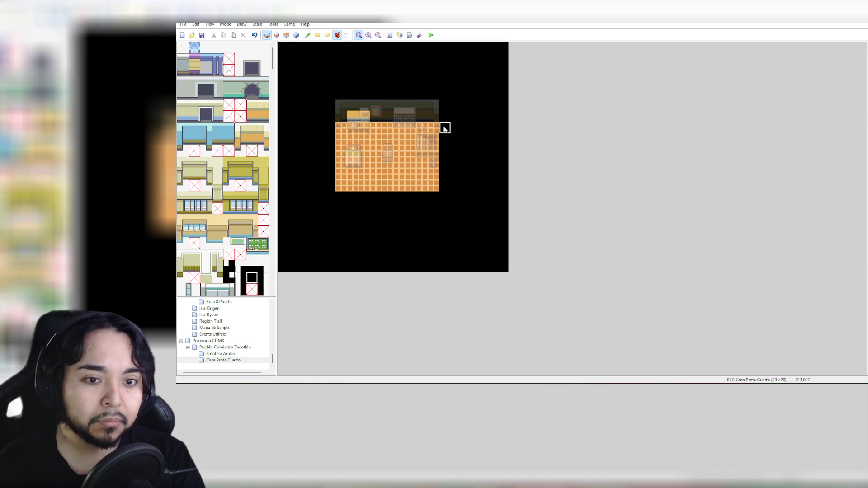
click(298, 35)
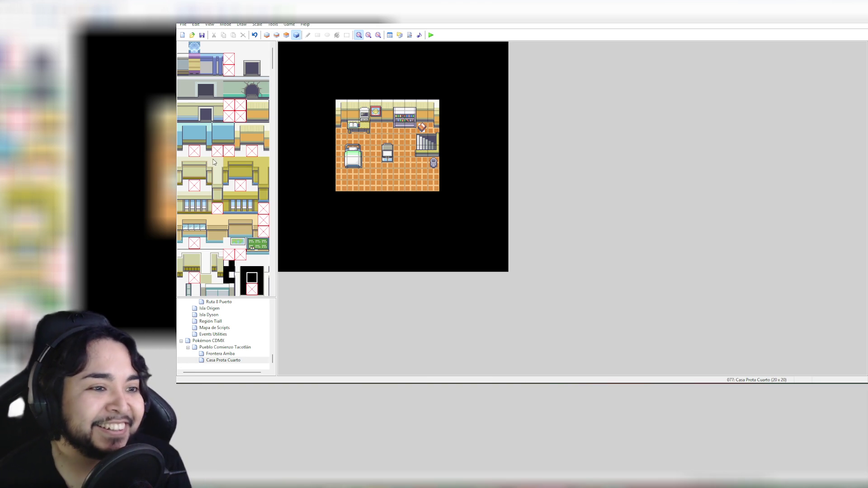
Step: Scroll to the rugs and select the 3x3 teal rug tiles for layer 2
scroll(217, 163, down, 12)
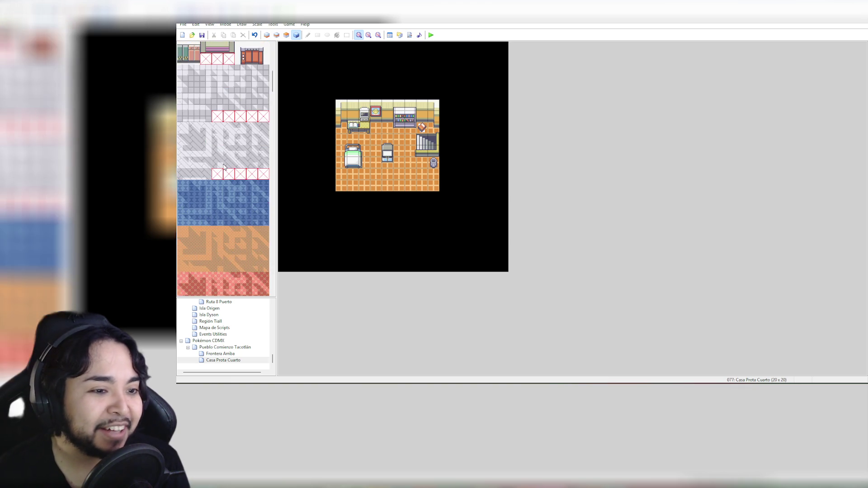
scroll(223, 166, down, 15)
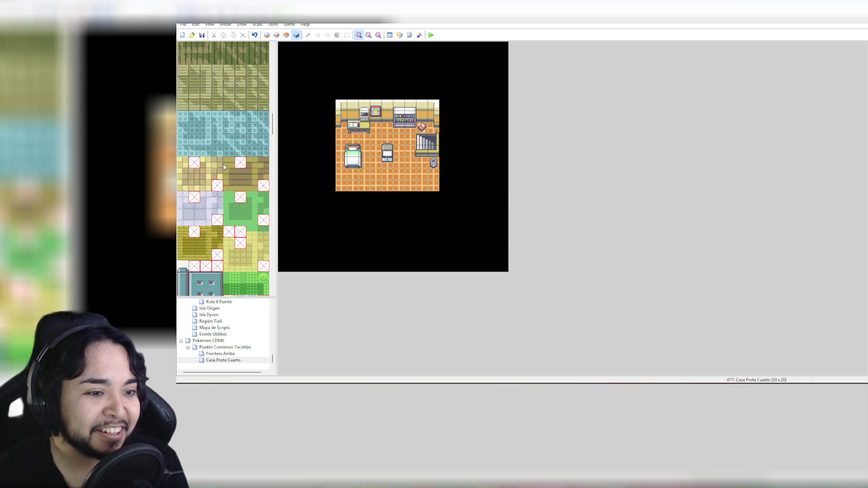
scroll(223, 167, down, 8)
scroll(224, 167, down, 6)
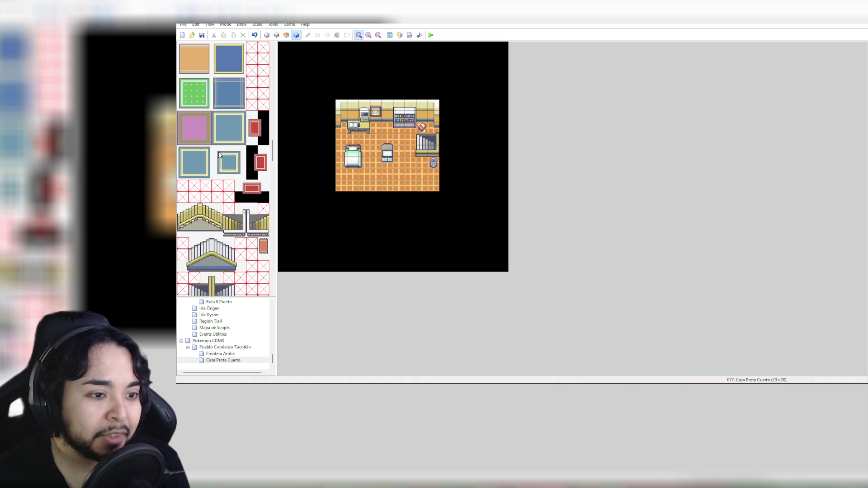
drag(220, 153, 238, 171)
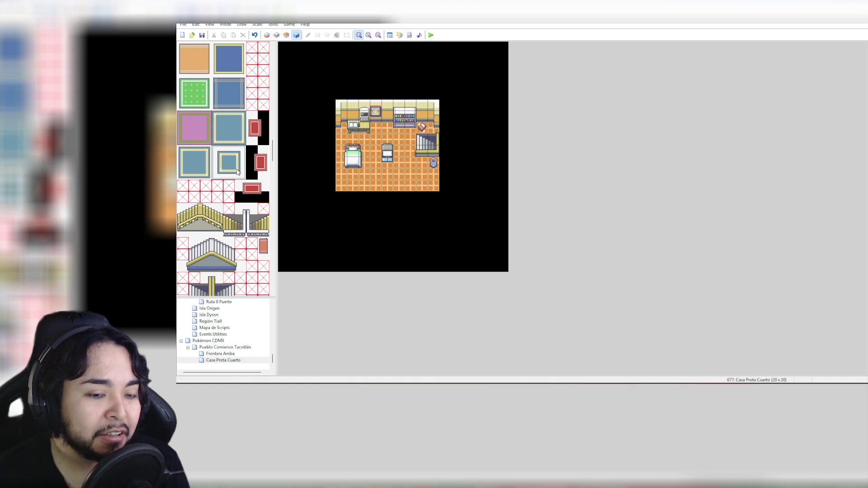
click(277, 35)
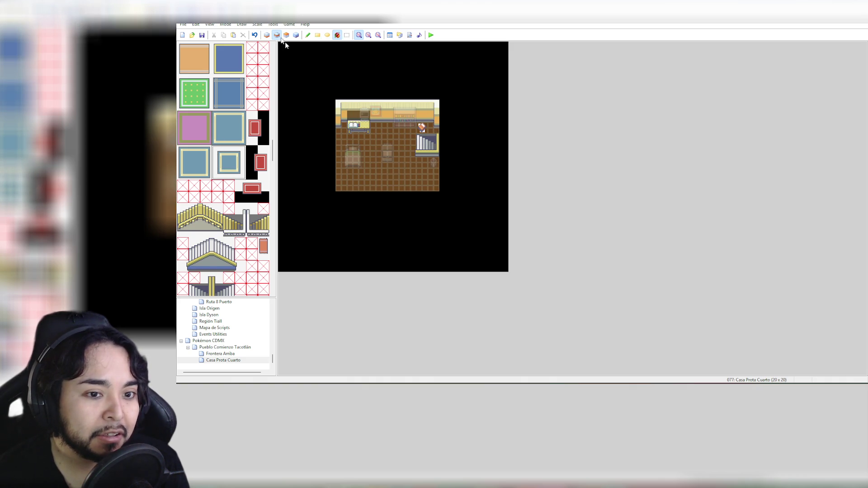
Step: Try placing the teal rug, undoing the whole-map fill and the misplaced stamp
click(377, 146)
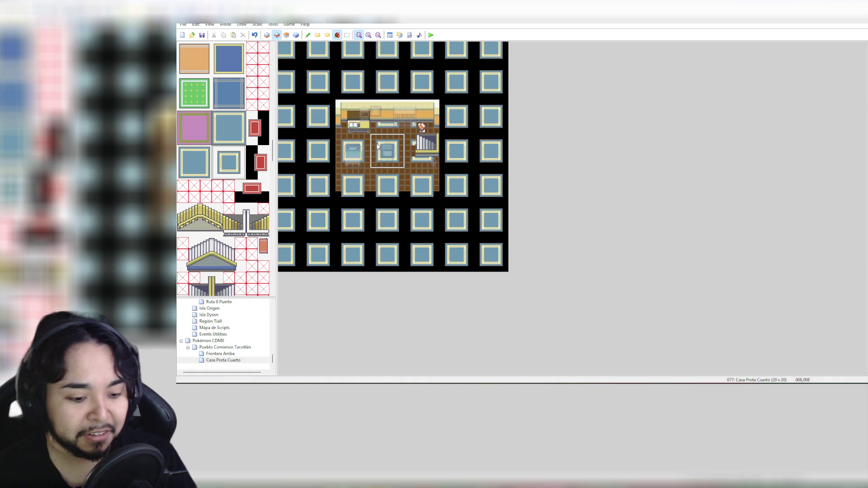
key(ctrl+z)
click(308, 35)
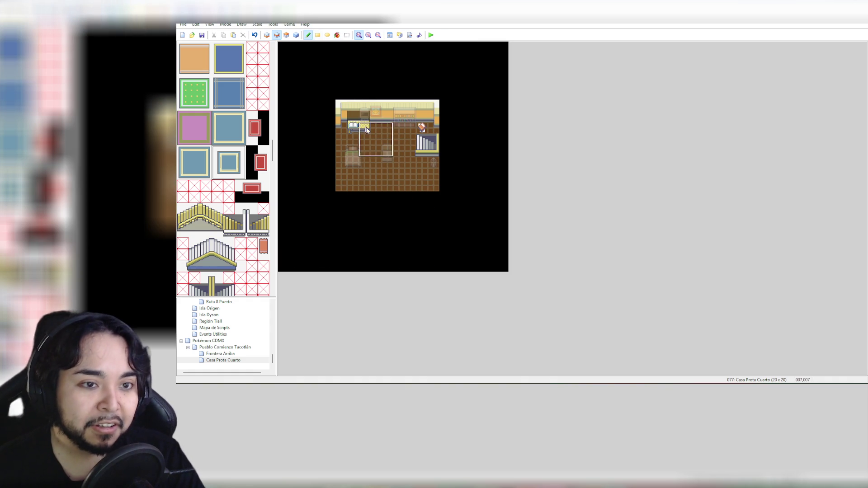
click(380, 144)
key(ctrl+z)
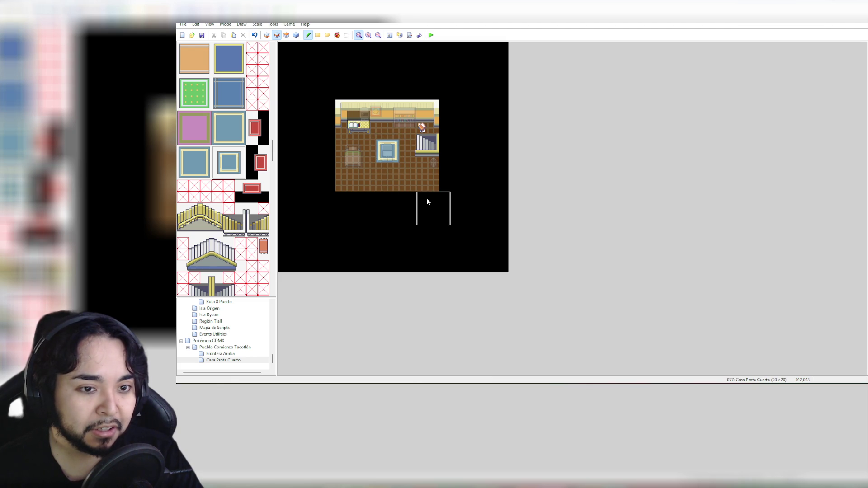
key(ctrl+z)
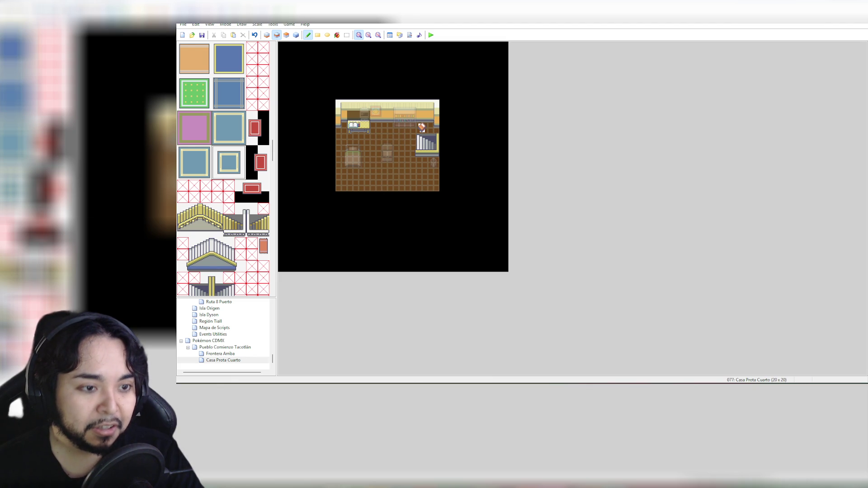
Step: Reselect the 3x3 teal rug and stamp it at the room centre under the stool
drag(188, 148, 207, 176)
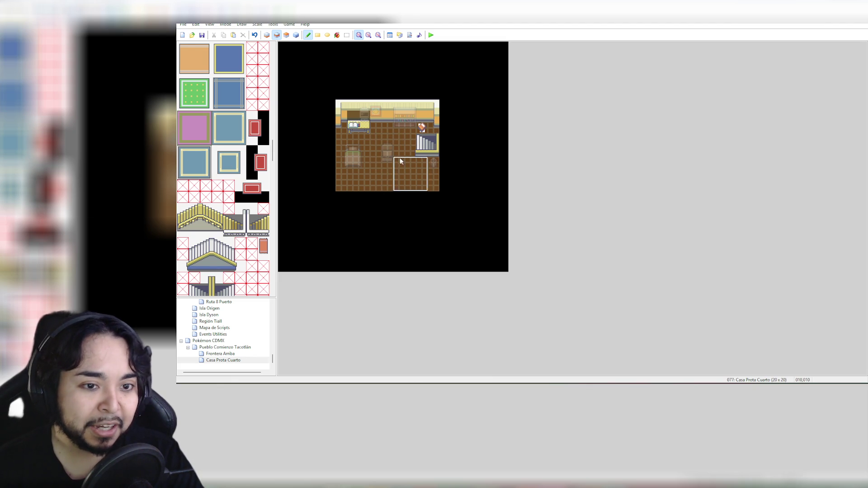
click(379, 144)
click(296, 36)
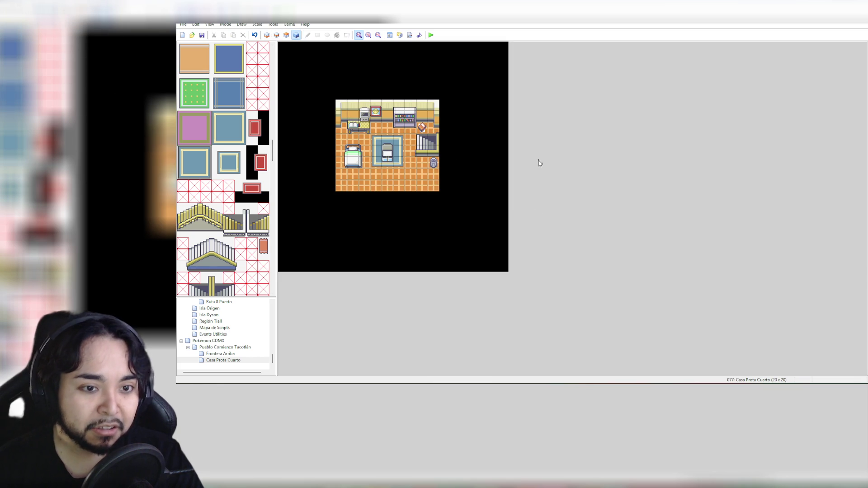
key(ctrl+z)
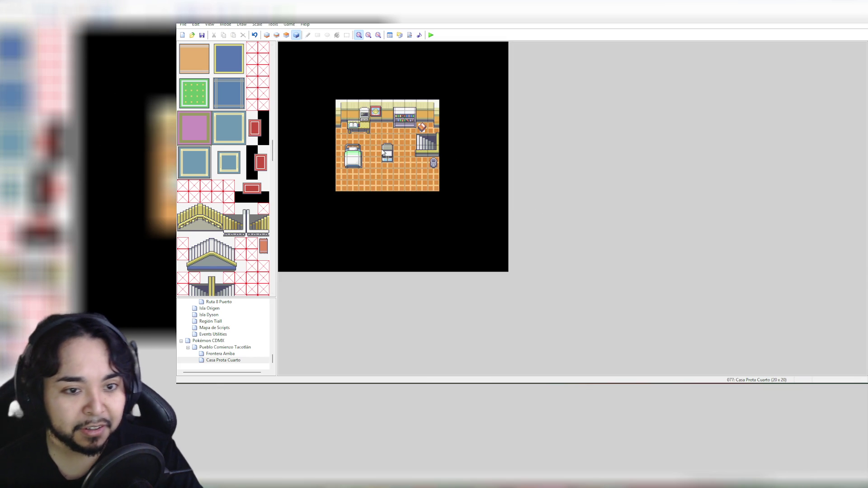
click(277, 35)
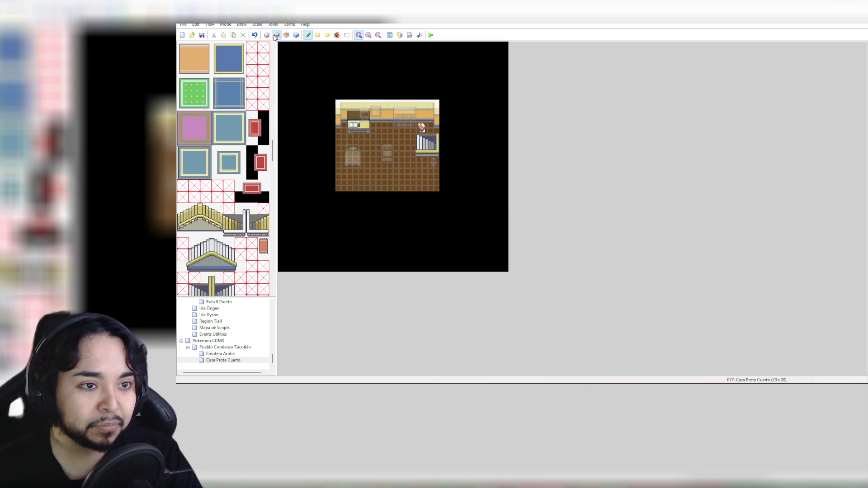
click(380, 148)
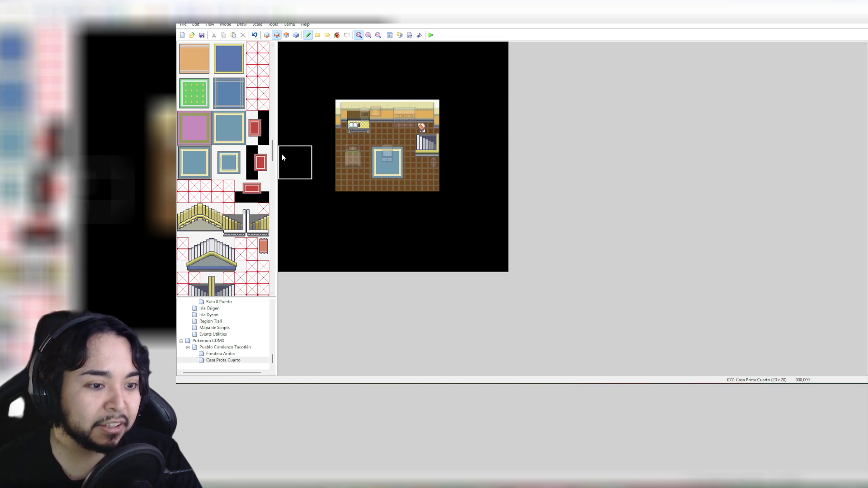
click(295, 36)
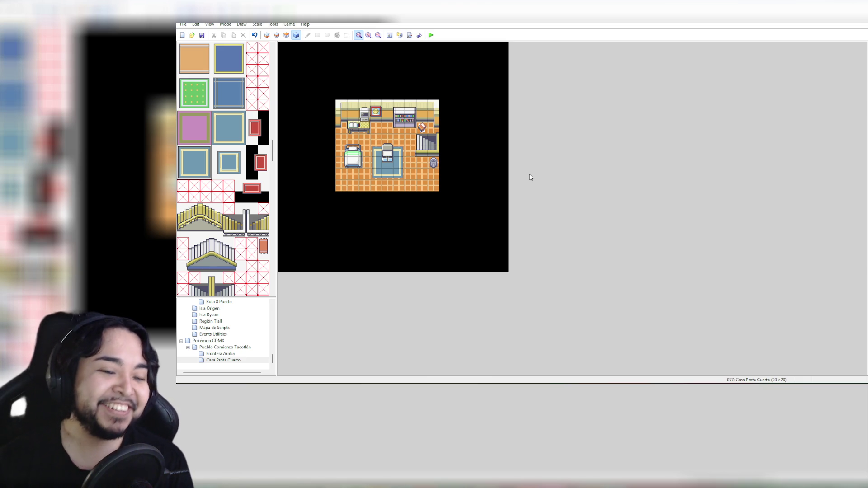
scroll(243, 220, down, 5)
Step: Scroll the tileset palette down to reveal the bed and sofa tiles
scroll(242, 220, down, 5)
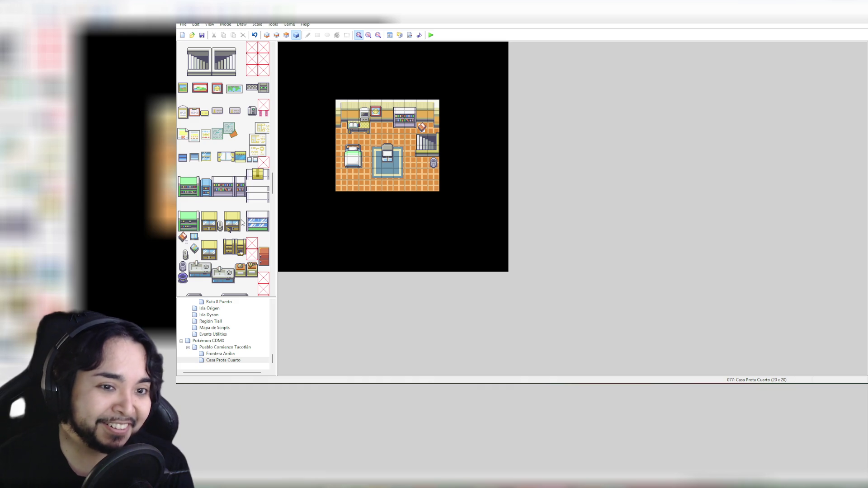
scroll(242, 222, down, 3)
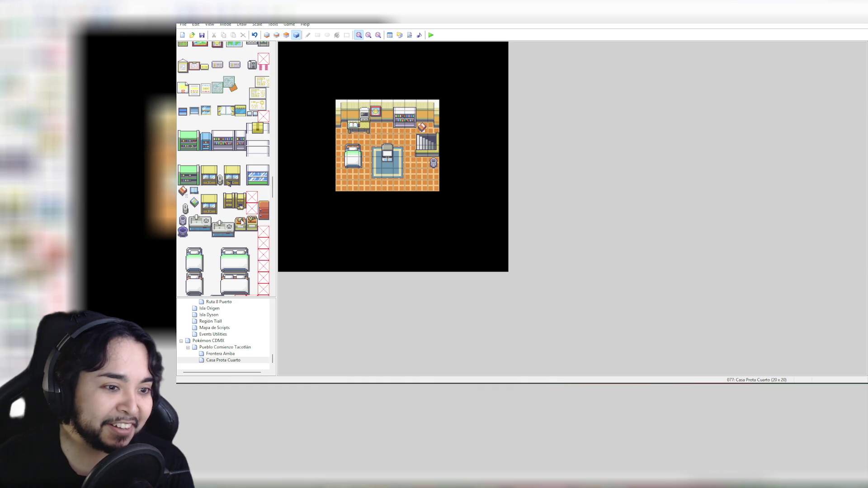
scroll(241, 222, down, 2)
scroll(241, 221, down, 9)
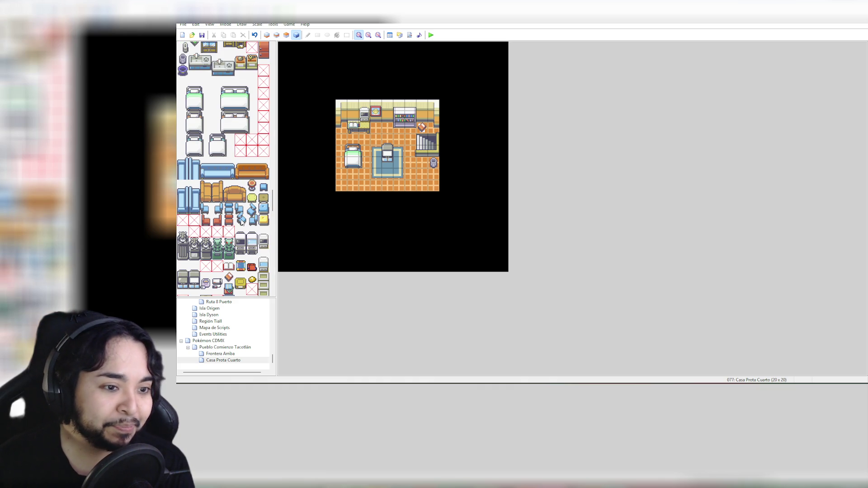
scroll(241, 221, down, 2)
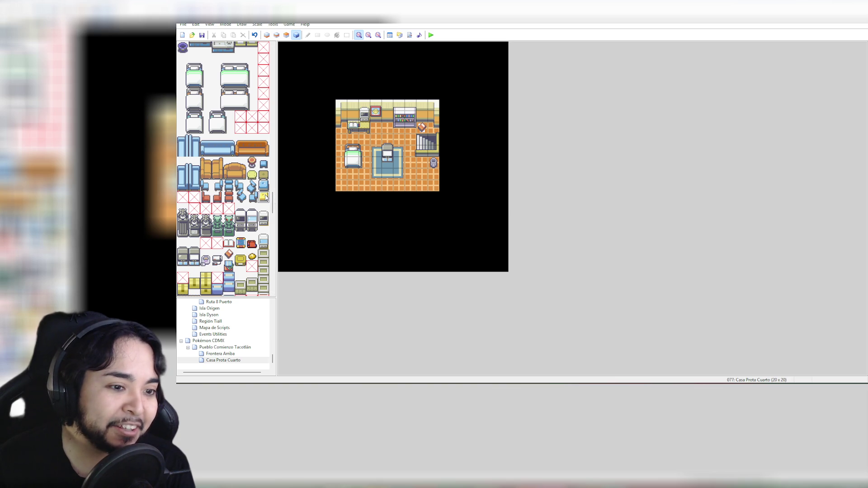
click(276, 35)
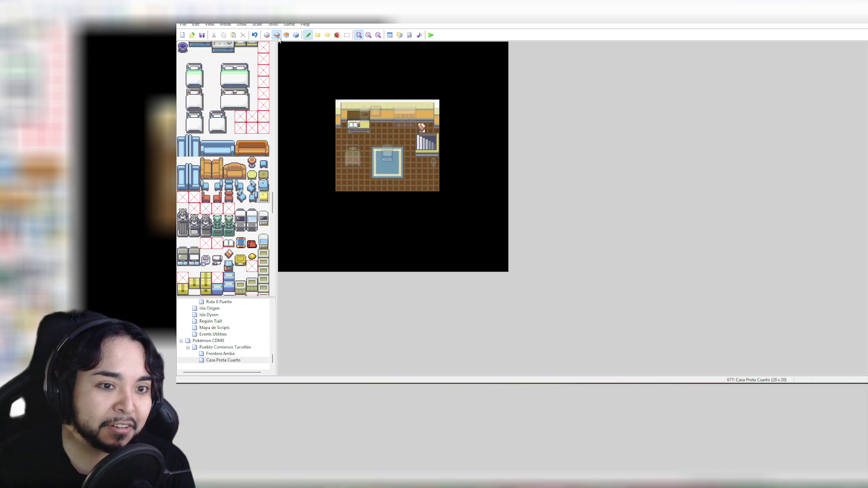
Step: Place the small yellow tile beside the desk after two misplaced attempts
click(361, 139)
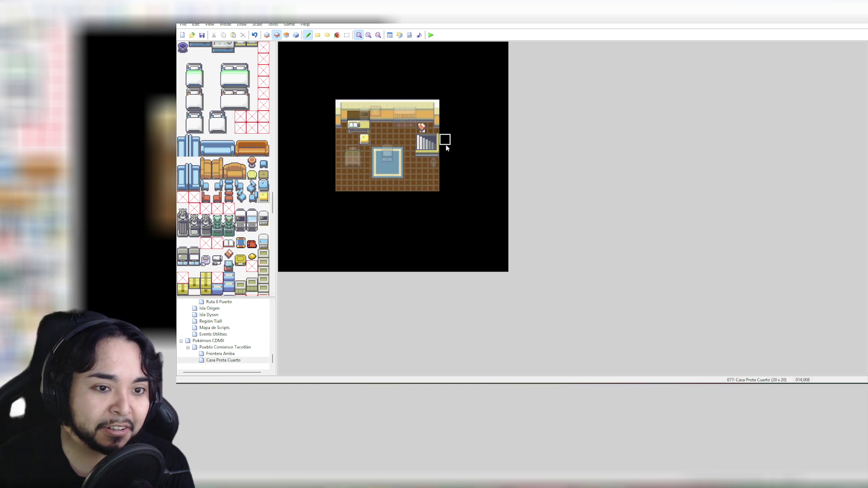
key(ctrl+z)
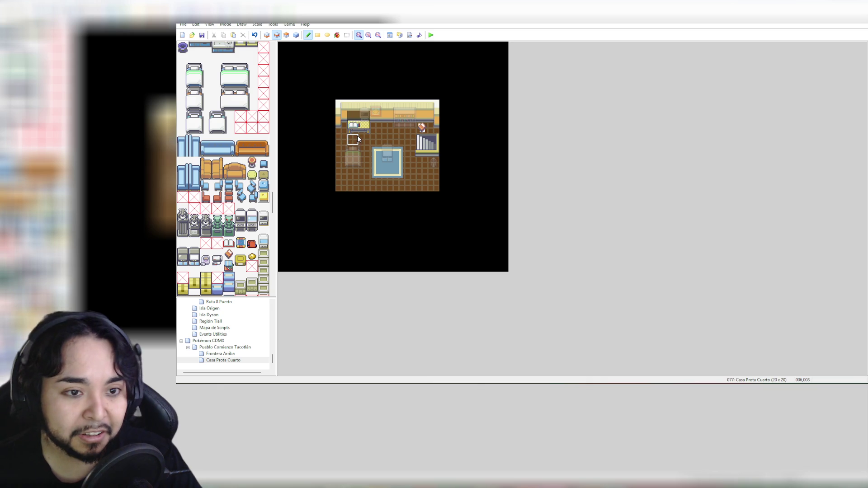
click(353, 138)
key(ctrl+z)
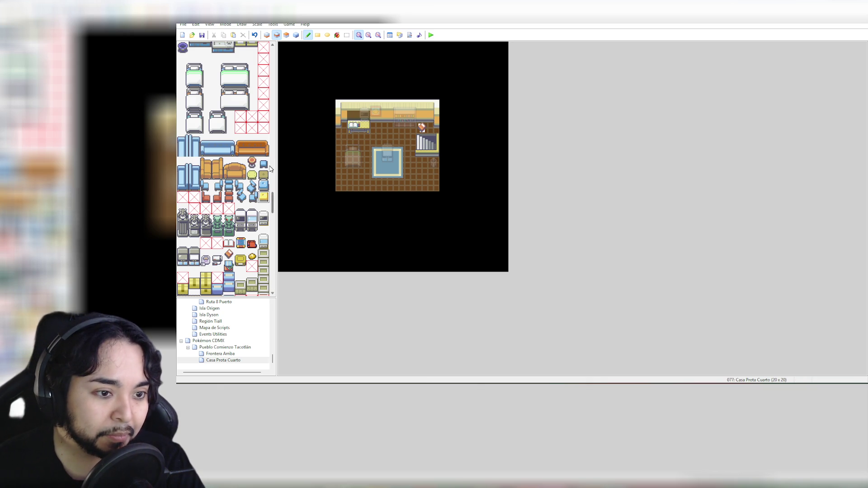
click(365, 140)
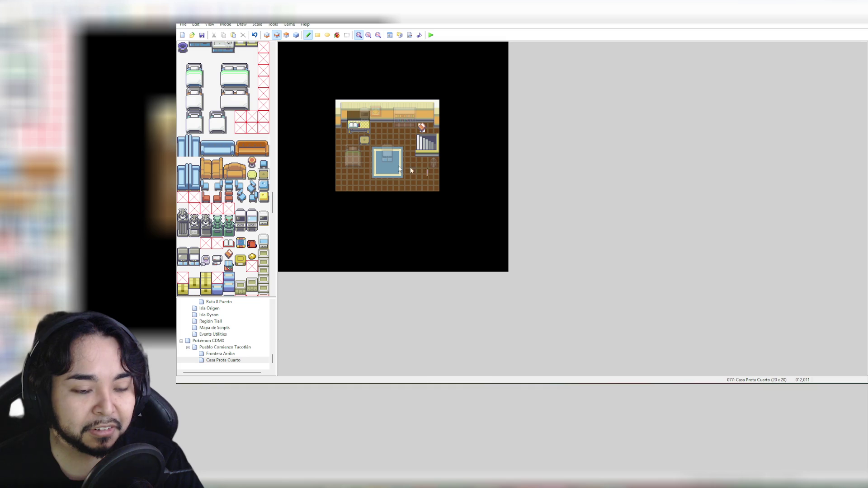
Step: Select the whole bed block and stamp it on the lower-left floor on layer 2
click(278, 36)
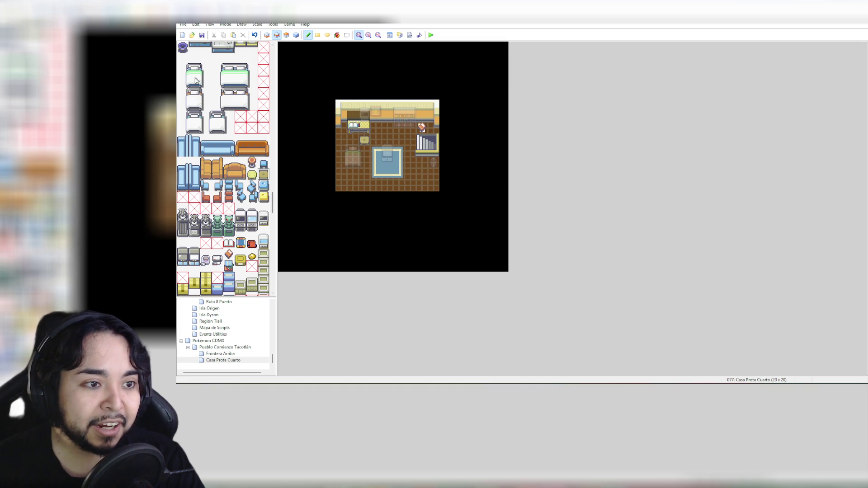
drag(184, 58, 208, 84)
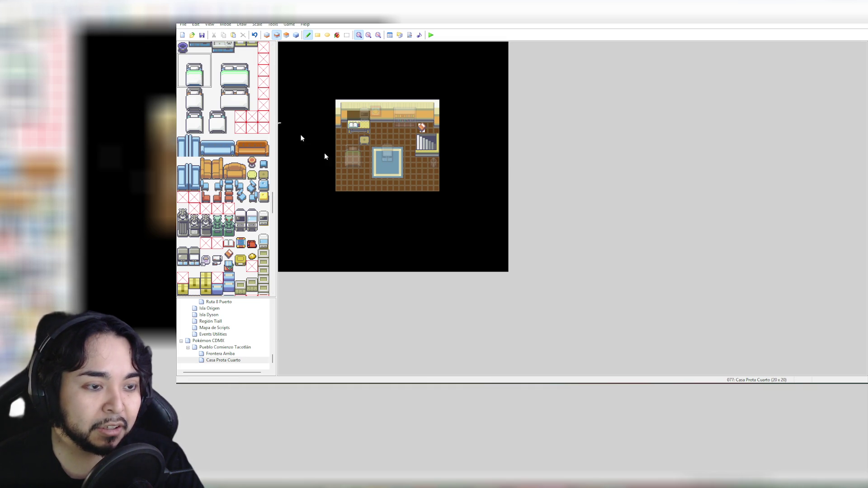
click(348, 170)
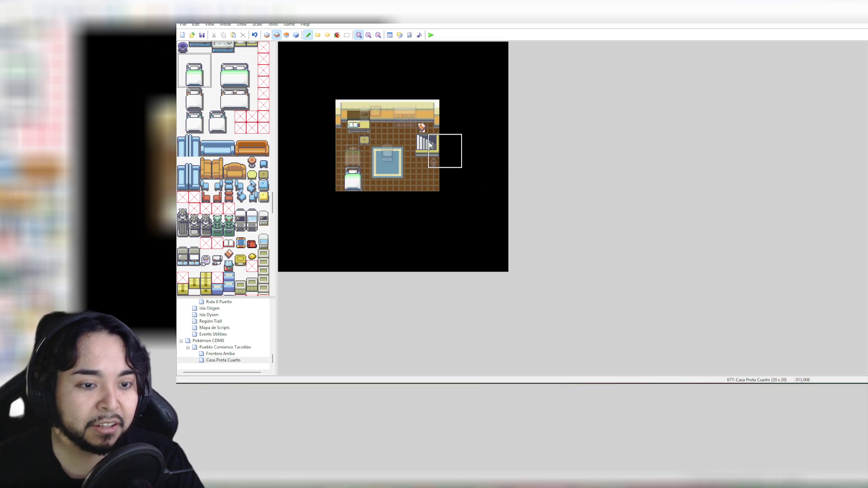
key(ctrl+z)
click(343, 152)
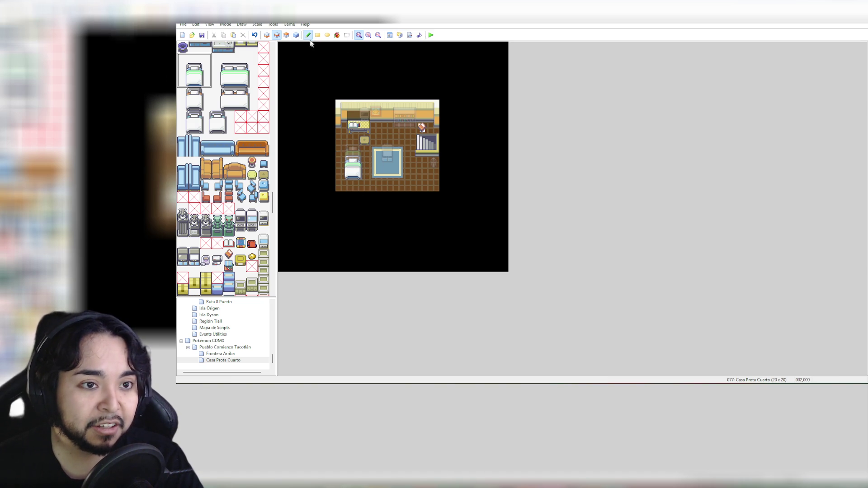
Step: On the top layer, pick the blank tile to erase with
click(287, 36)
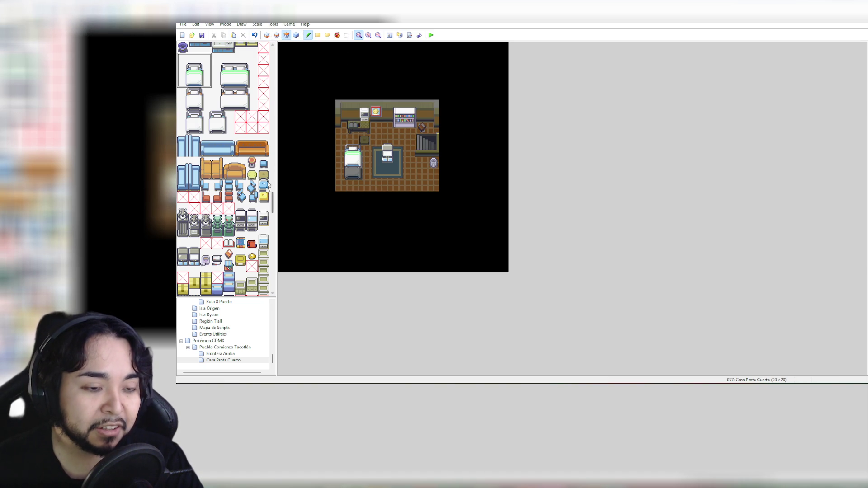
drag(272, 201, 273, 50)
click(183, 47)
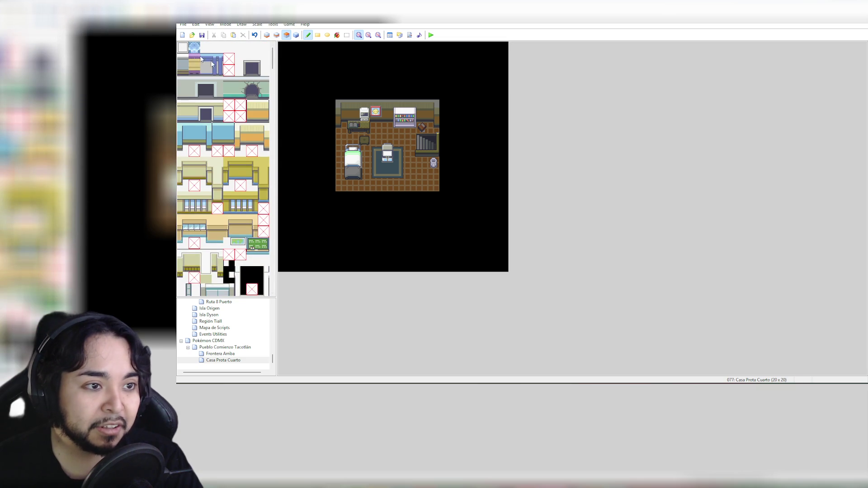
Step: Erase the stray bed tiles on layer 3, leaving one bed, and turn off Dim Other Layers
click(353, 151)
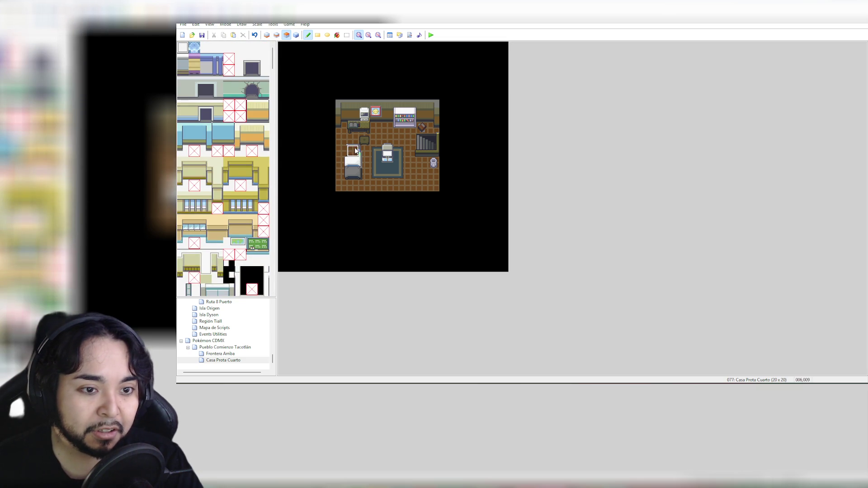
mouse_move(362, 163)
mouse_down()
mouse_move(348, 161)
mouse_move(350, 168)
mouse_up()
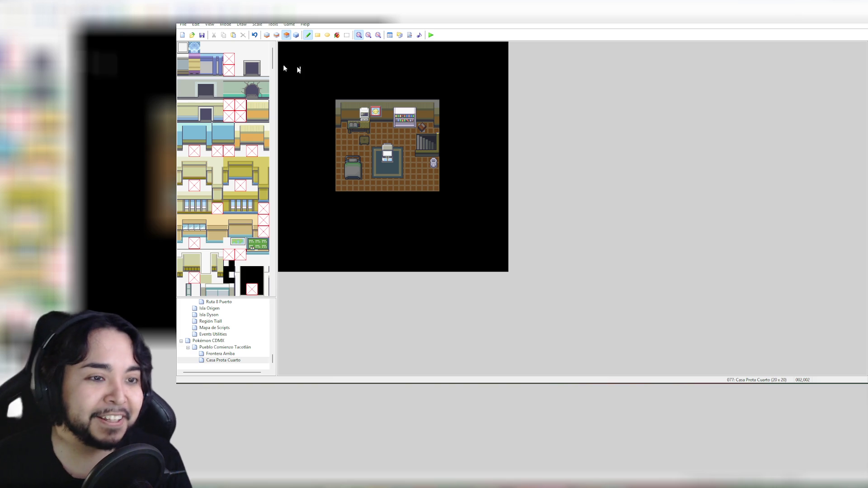
click(208, 25)
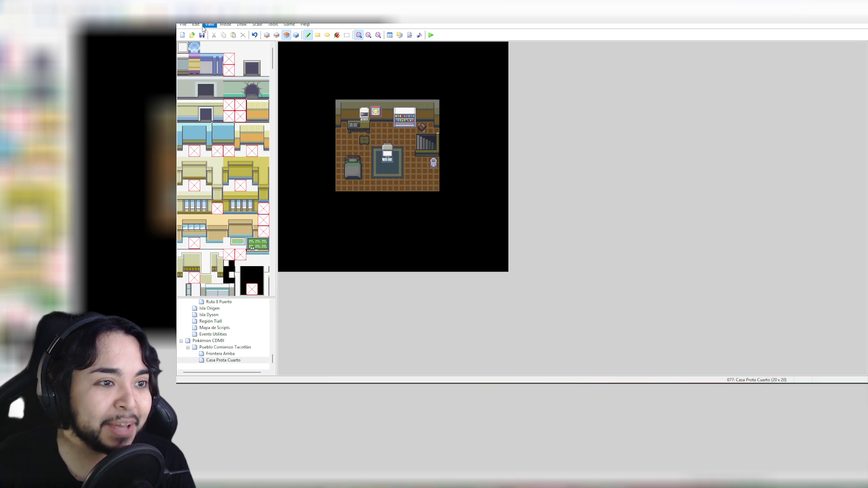
click(226, 50)
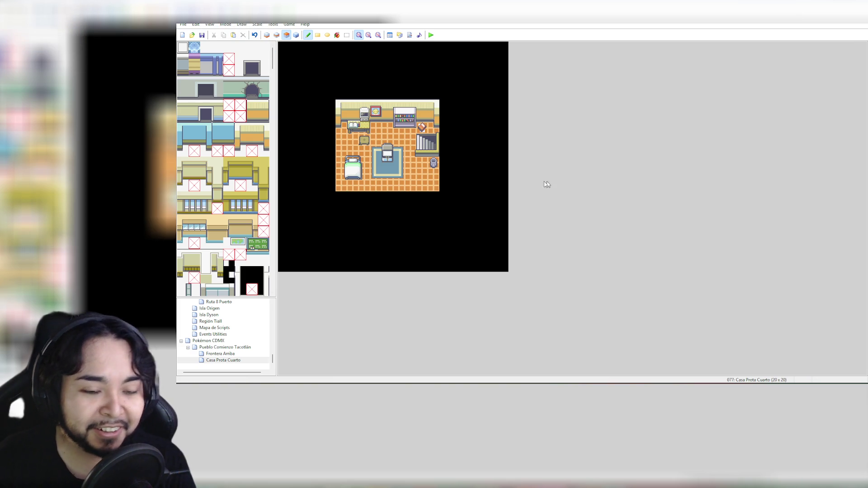
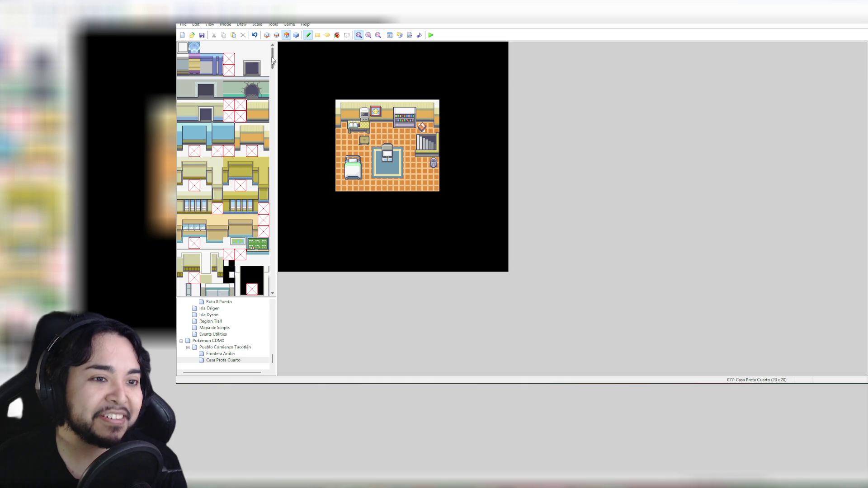
Step: Place the two-tile potted plant on the bedroom map's right edge
drag(273, 63, 272, 217)
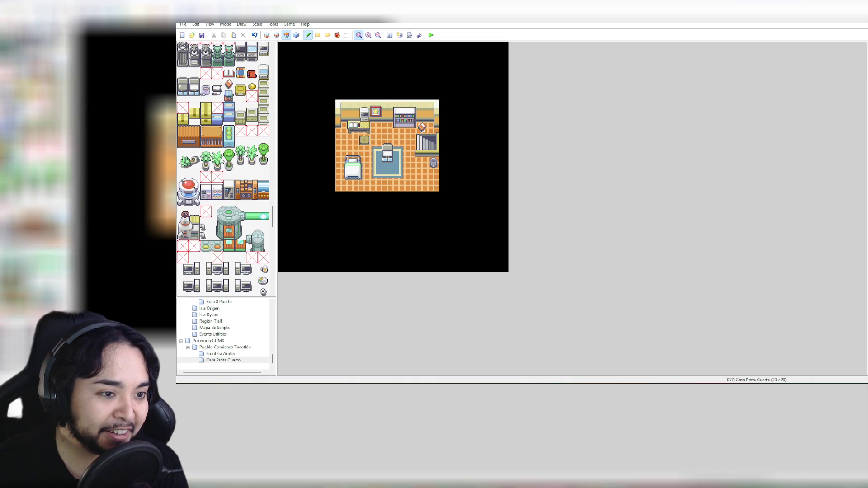
drag(217, 154, 217, 166)
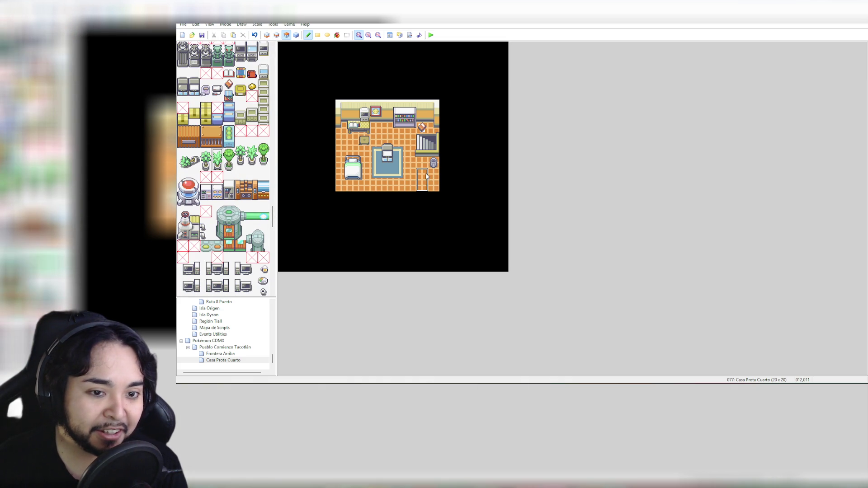
click(435, 177)
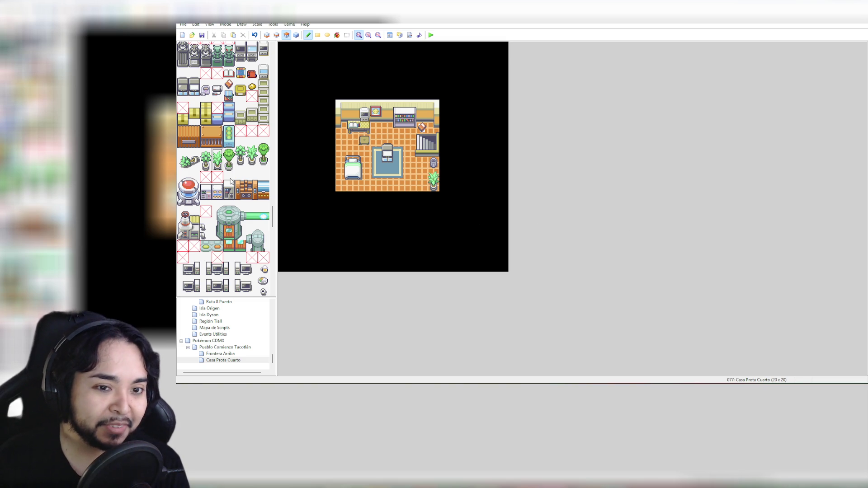
Step: Scroll through the tileset and select the two-tile-tall computer
scroll(247, 217, down, 3)
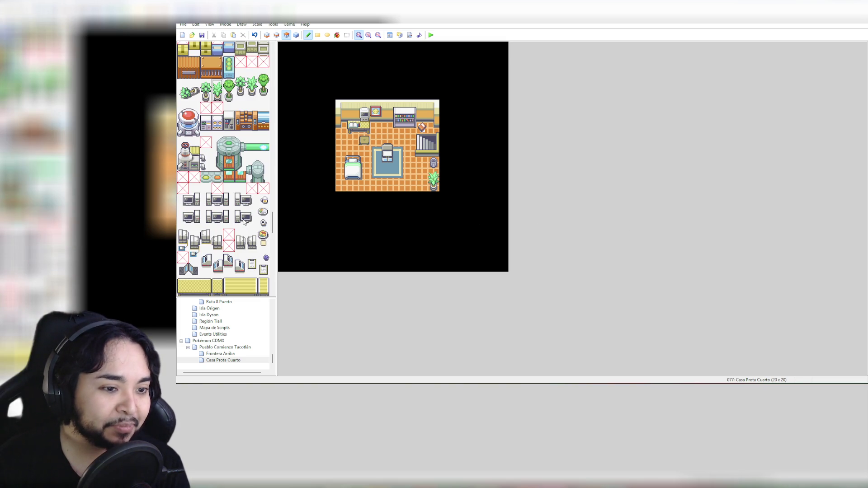
scroll(244, 220, down, 3)
scroll(244, 221, down, 10)
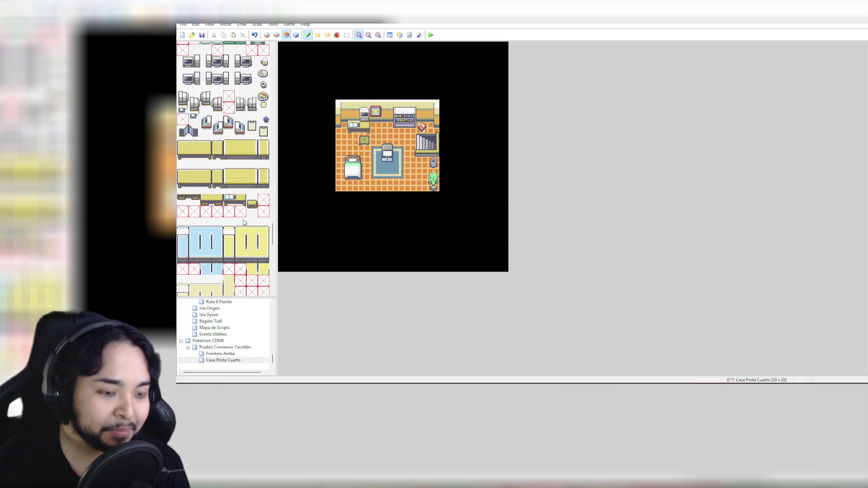
scroll(244, 222, down, 12)
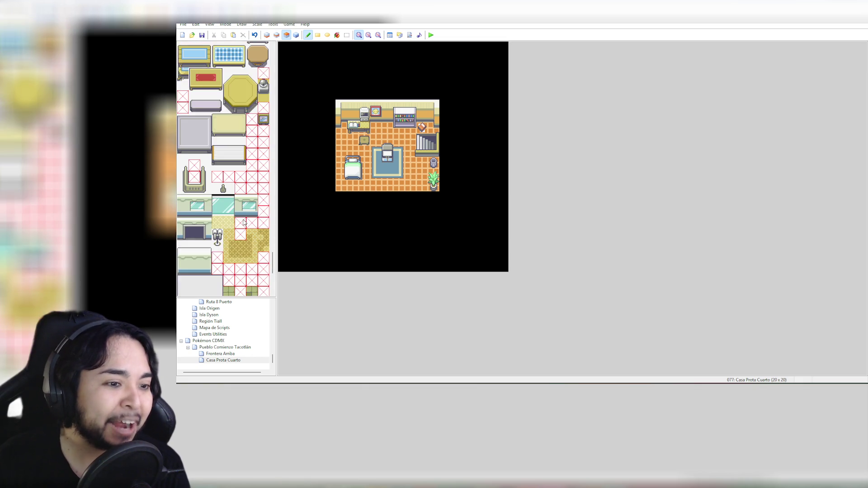
scroll(244, 222, down, 1)
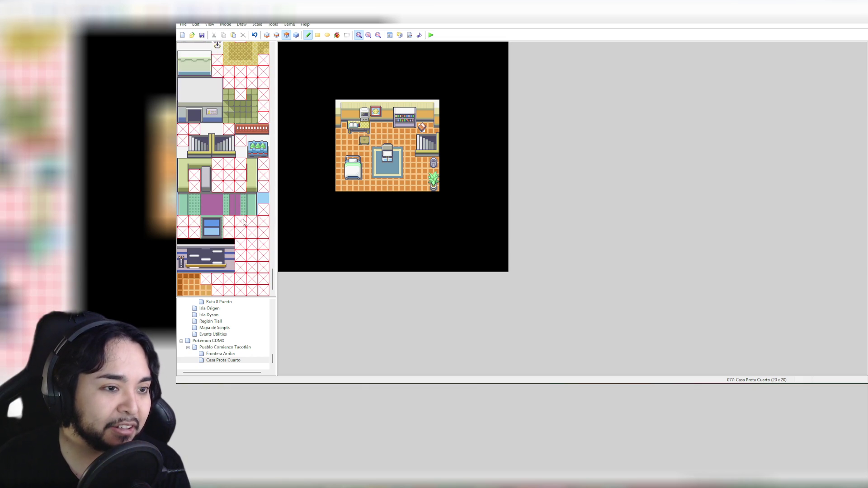
scroll(243, 221, up, 8)
drag(273, 271, 274, 206)
scroll(275, 190, up, 10)
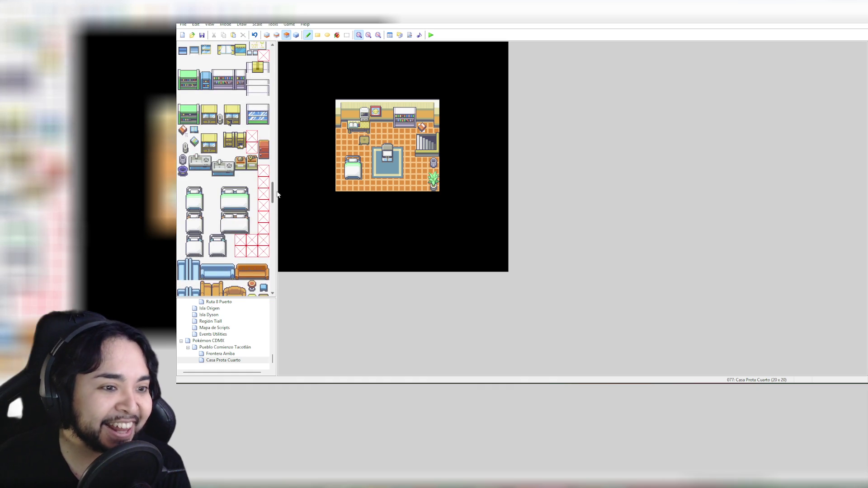
mouse_move(279, 181)
mouse_down()
mouse_move(280, 56)
mouse_move(277, 226)
mouse_move(279, 206)
mouse_up()
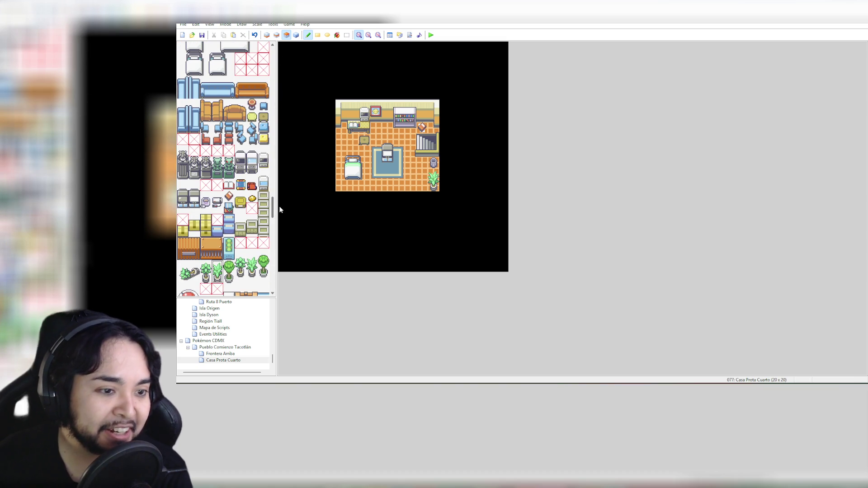
drag(218, 197, 222, 208)
Step: Place the computer in the bedroom, save the project, and briefly browse the File and Edit menus
click(397, 167)
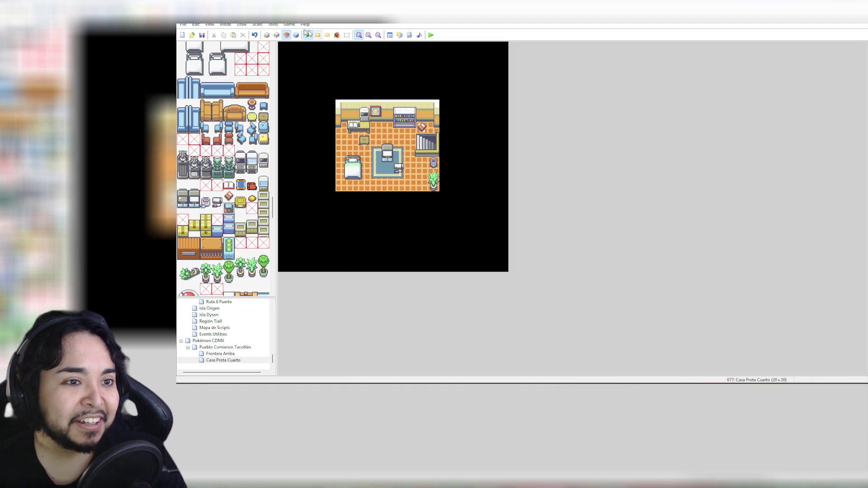
click(203, 36)
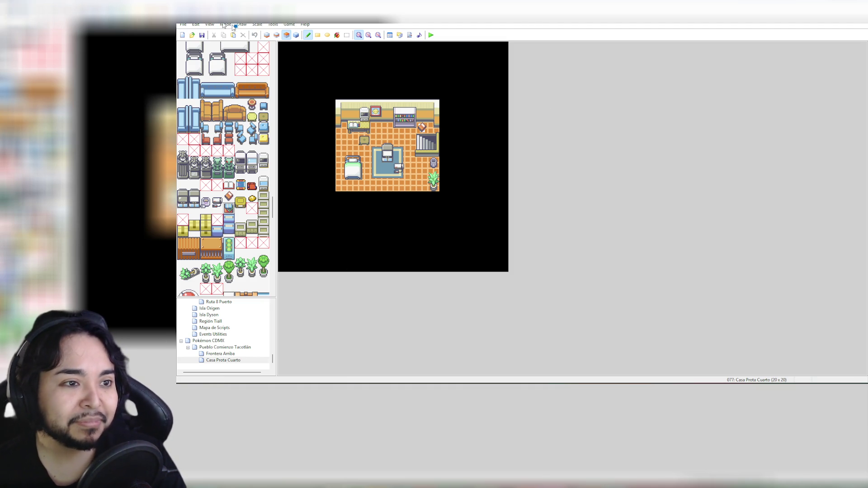
click(183, 25)
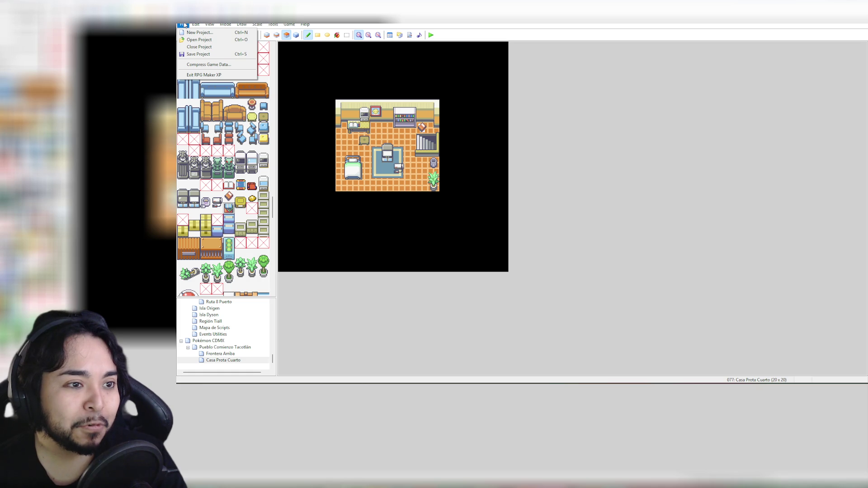
key(Right)
key(Escape)
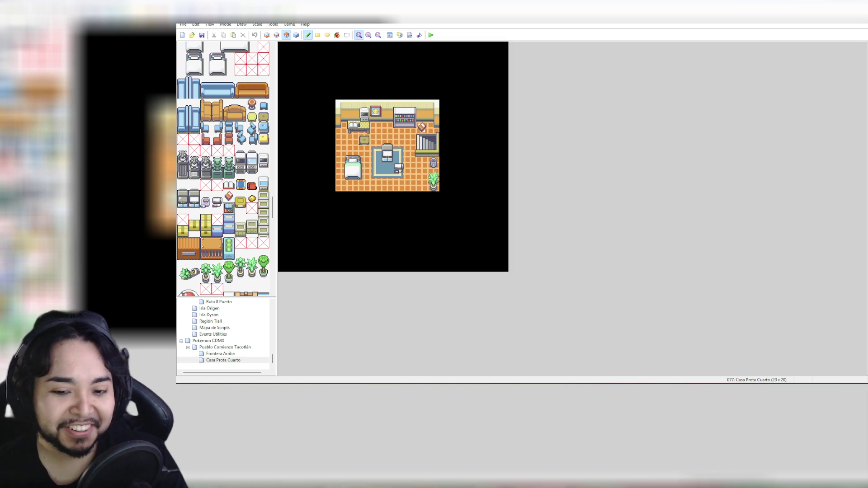
mouse_move(610, 486)
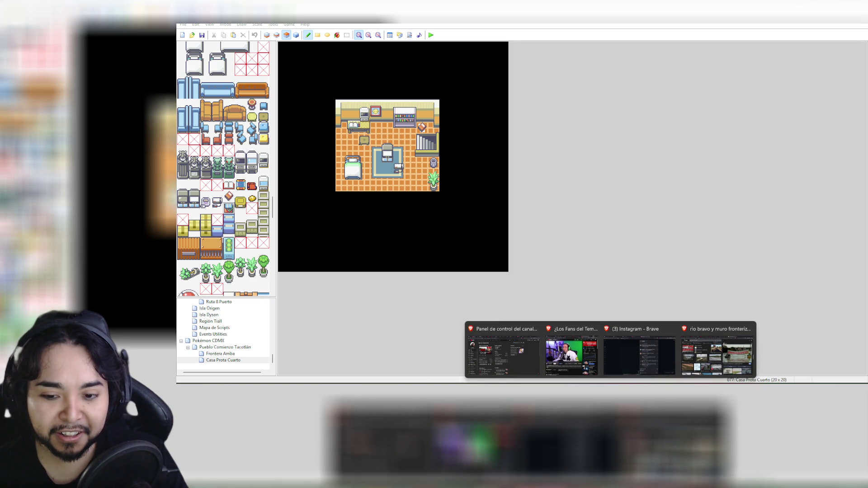
click(716, 350)
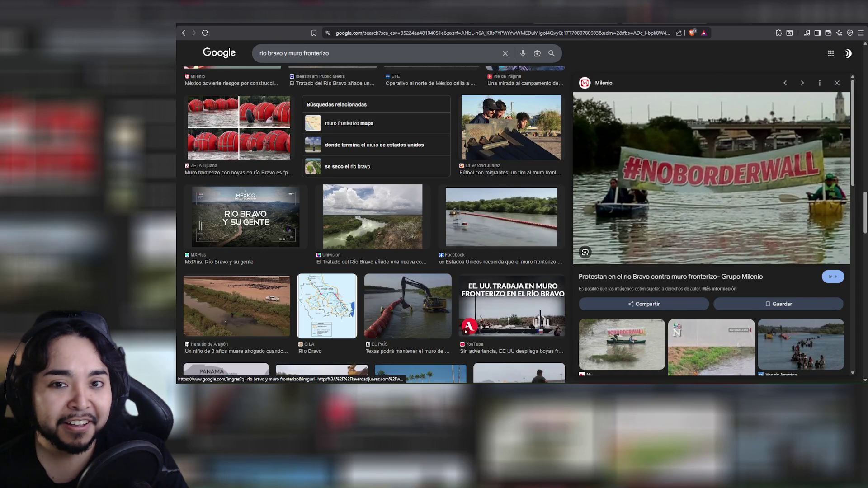
key(ctrl+Tab)
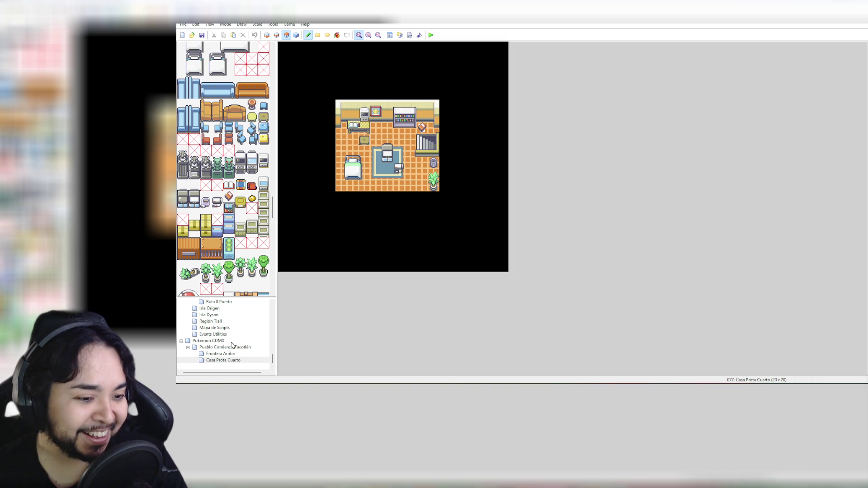
Step: Move Frontera Arriba under Pokémon CDMX in the map tree, then reopen Casa Prota Cuarto
click(223, 360)
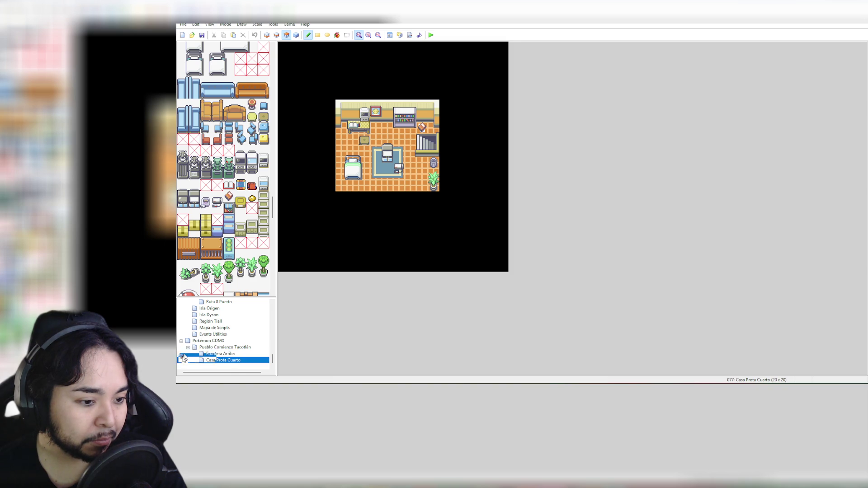
click(195, 342)
drag(220, 354, 235, 342)
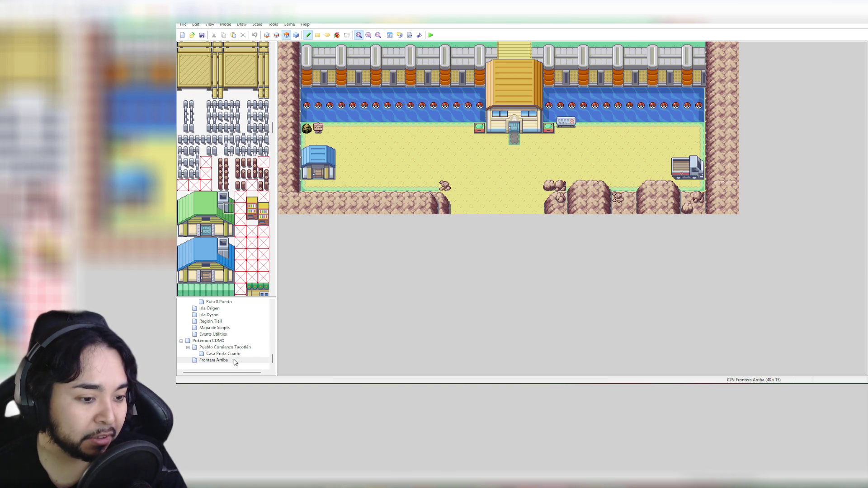
click(229, 356)
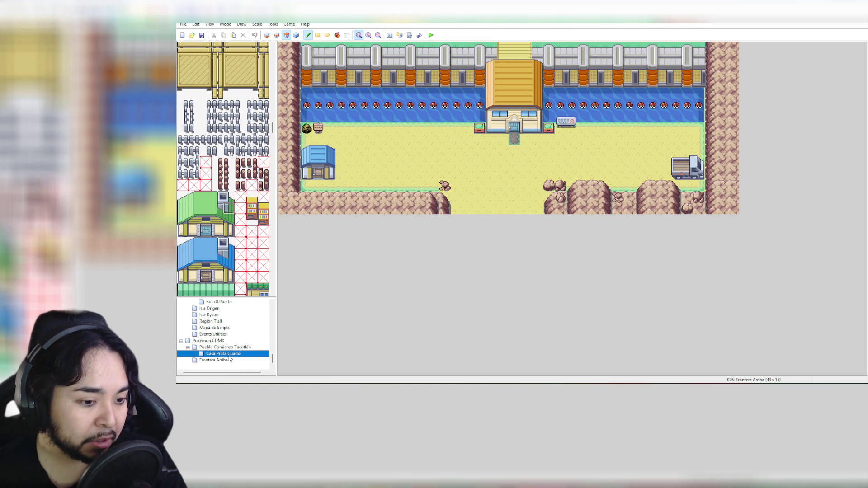
double_click(222, 353)
double_click(219, 348)
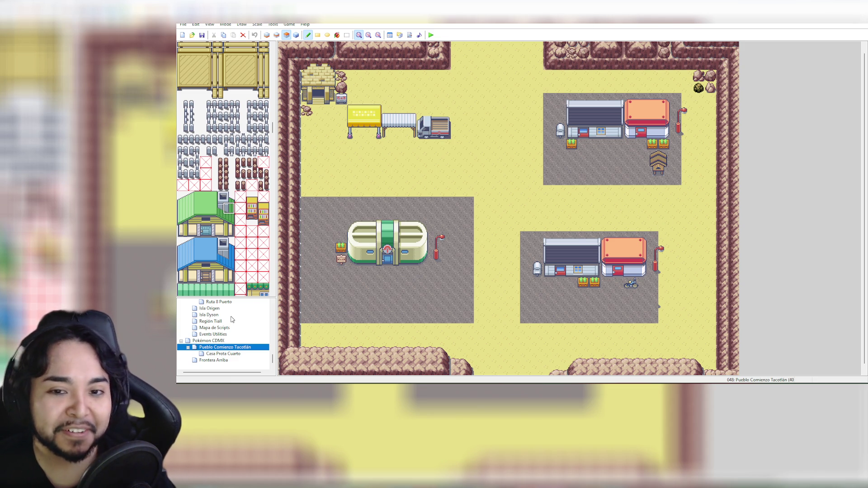
click(237, 356)
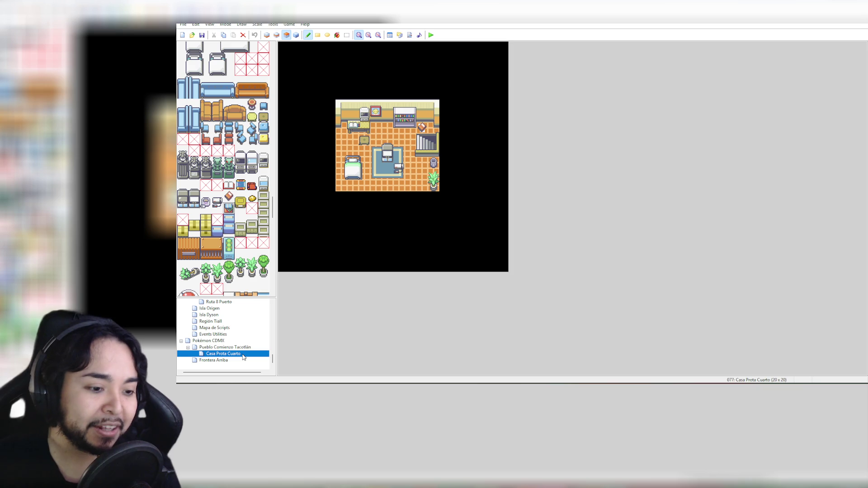
Step: Add a new 20×15 Inside-tileset map 'Casa Prota PB' as a child of Casa Prota Cuarto
right_click(244, 357)
click(289, 312)
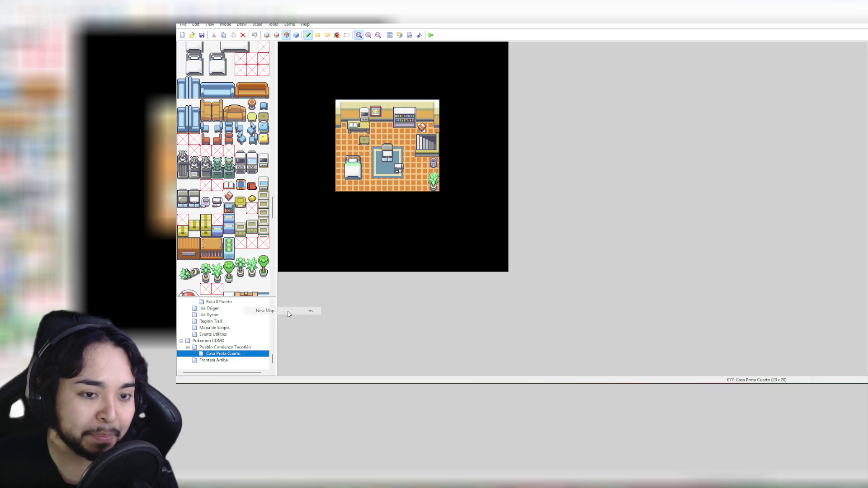
text(Cai)
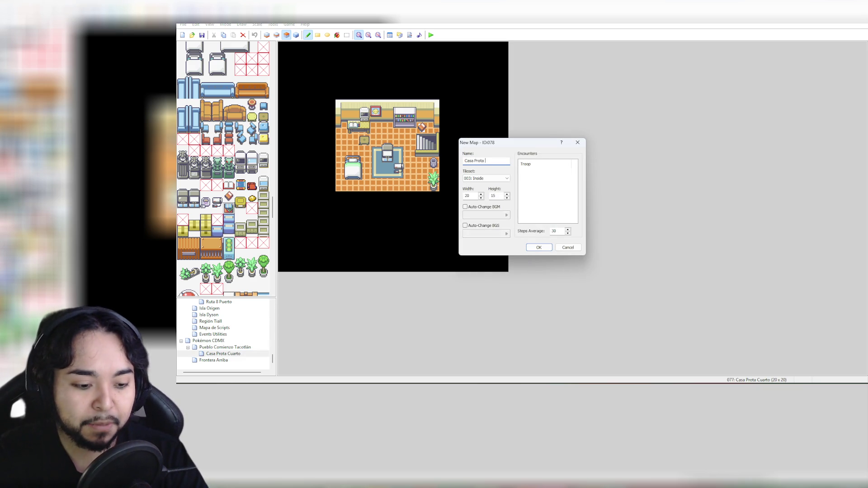
text( B)
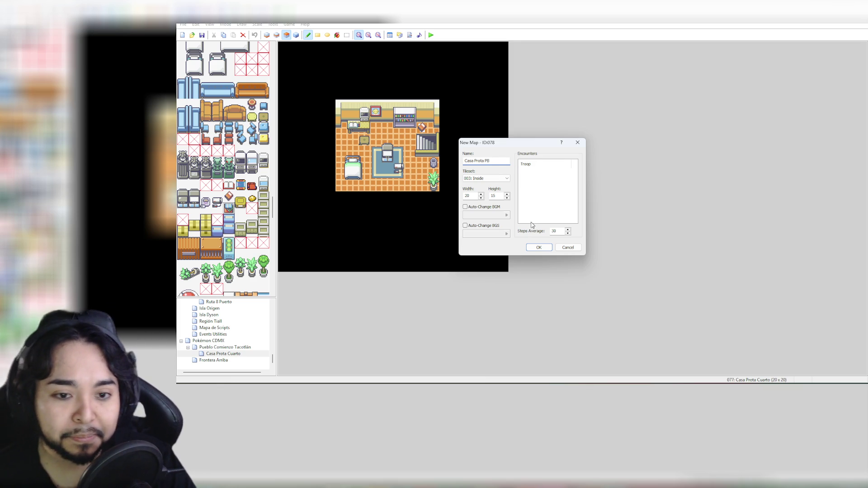
click(538, 248)
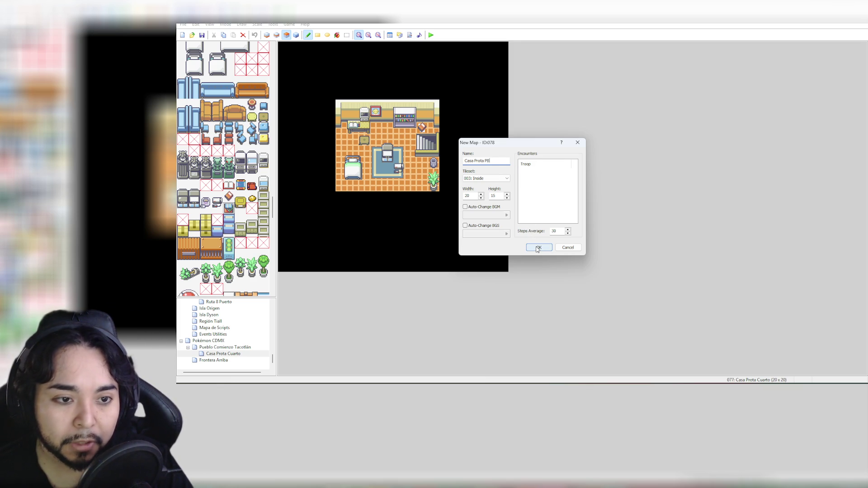
click(537, 248)
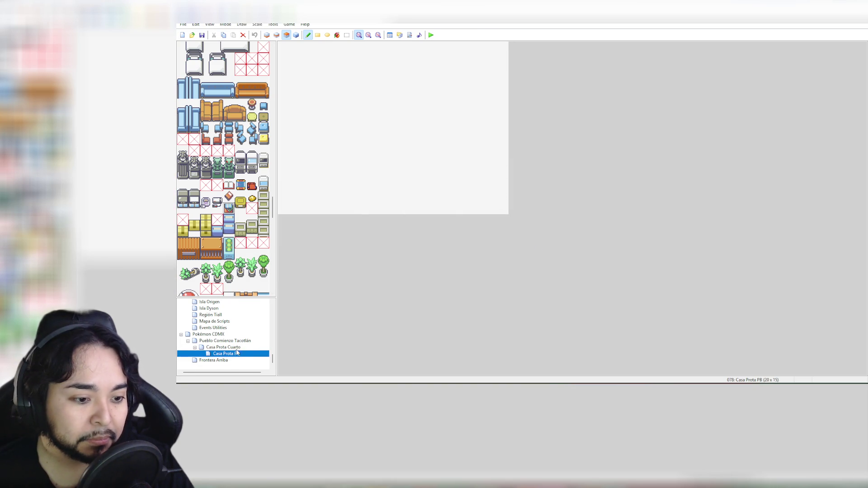
click(226, 348)
click(228, 343)
drag(229, 345, 230, 345)
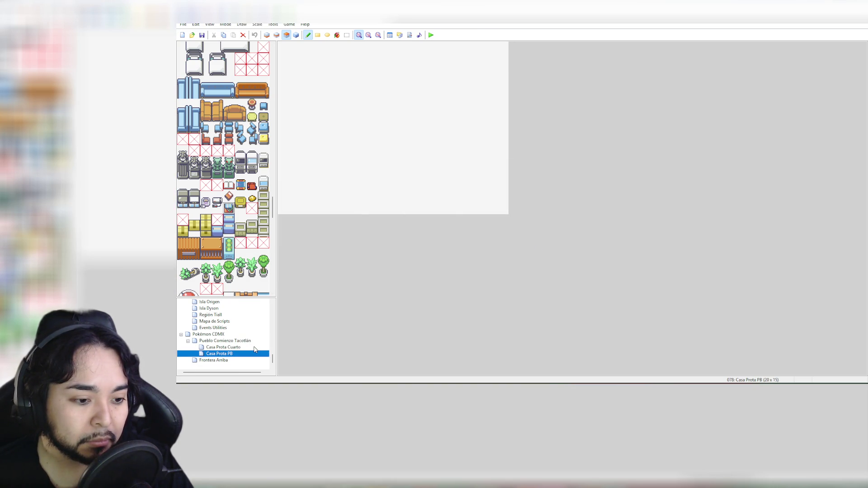
mouse_move(231, 355)
mouse_down()
mouse_move(236, 347)
mouse_move(227, 360)
mouse_up()
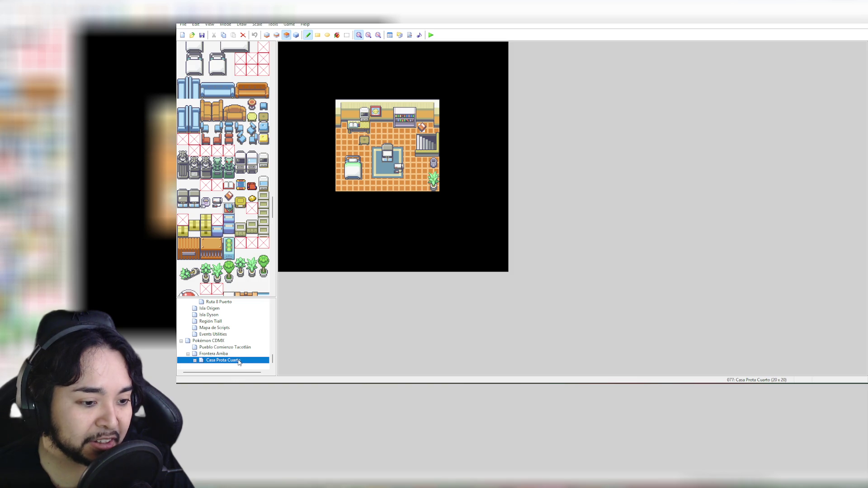
drag(239, 362, 255, 347)
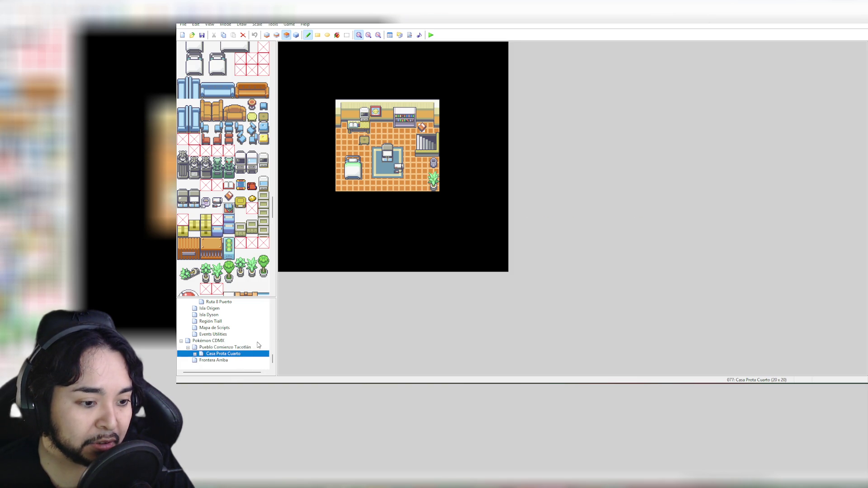
click(195, 355)
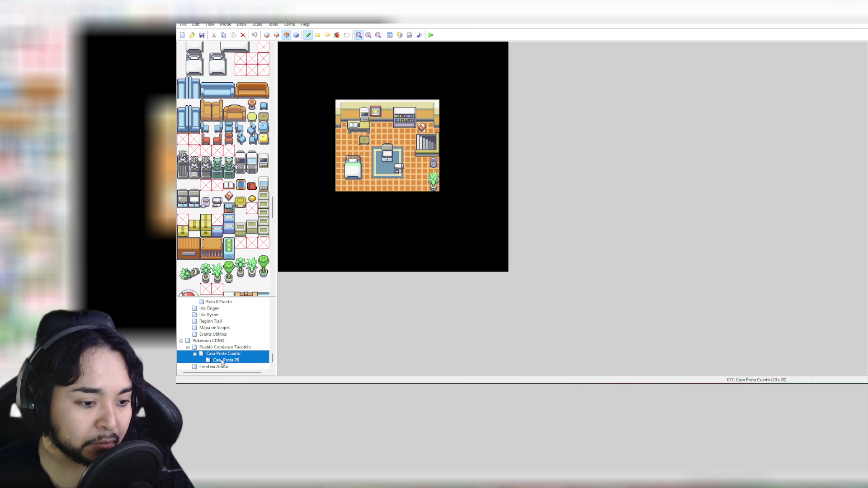
click(222, 362)
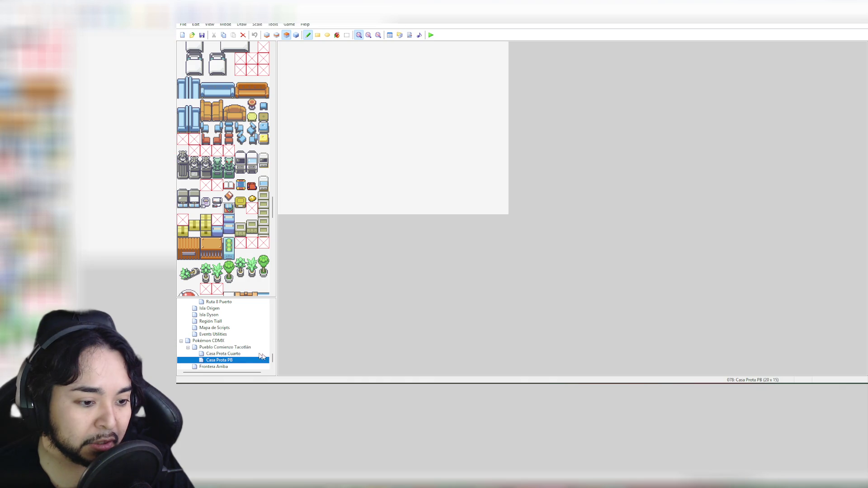
click(226, 353)
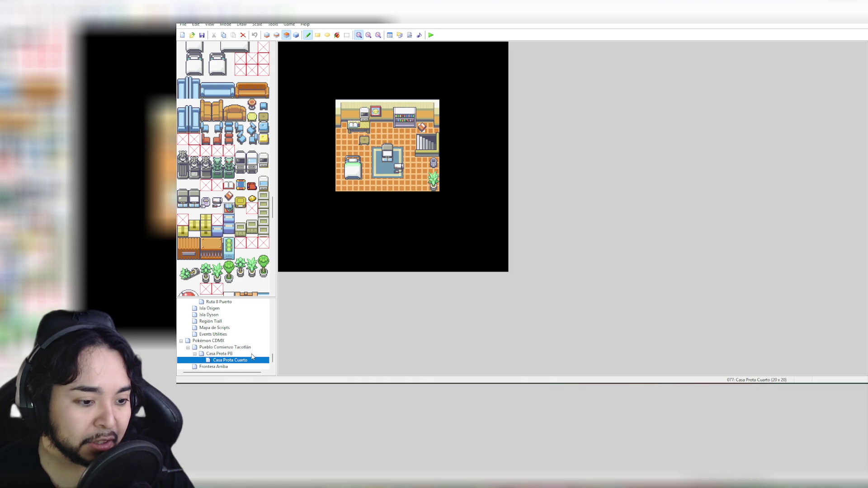
click(229, 360)
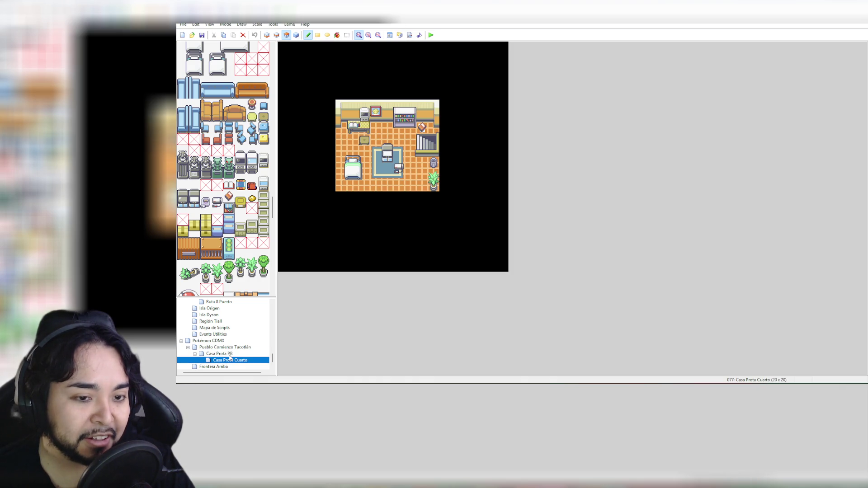
click(230, 354)
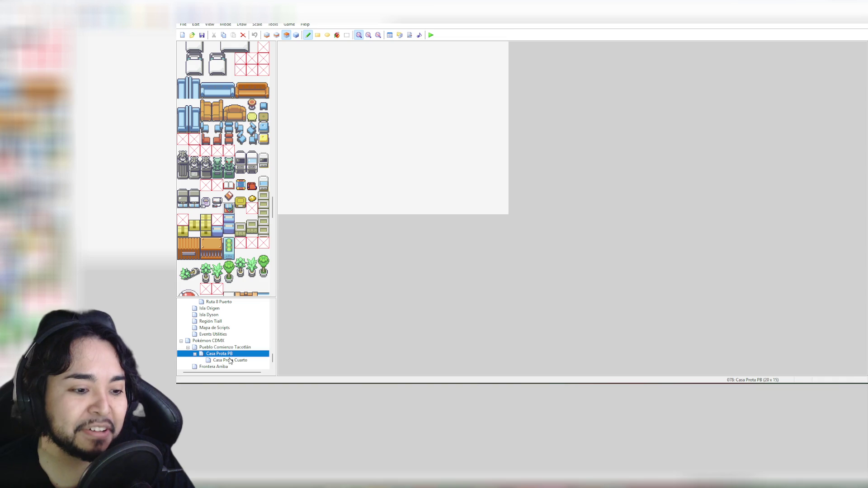
click(231, 361)
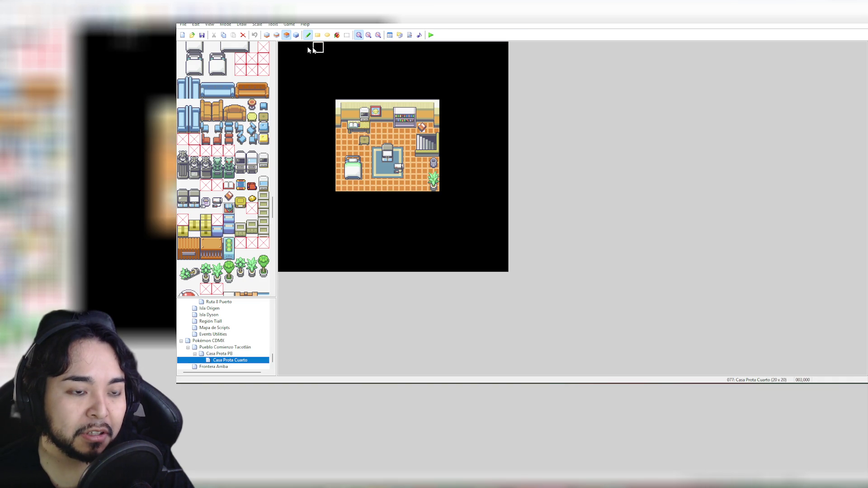
mouse_move(281, 44)
mouse_down()
mouse_move(482, 213)
mouse_move(505, 272)
mouse_move(469, 163)
mouse_move(514, 239)
mouse_up()
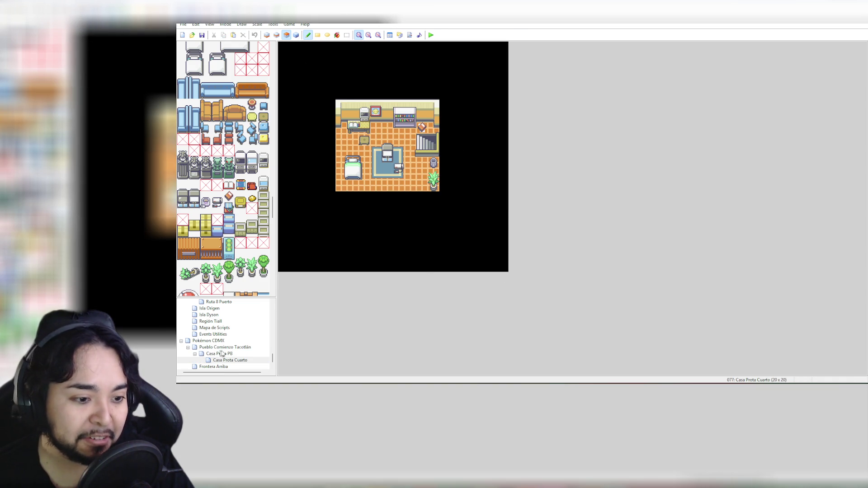
click(241, 361)
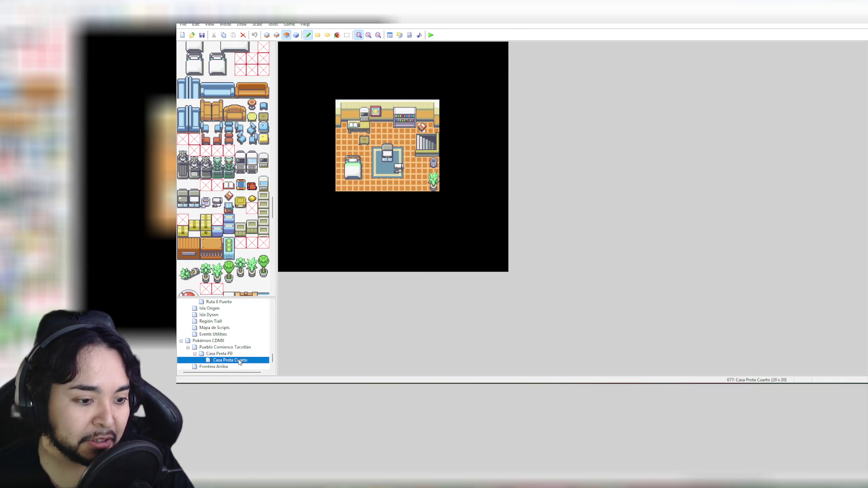
click(227, 355)
mouse_move(373, 104)
mouse_down()
mouse_move(427, 120)
mouse_move(484, 169)
mouse_move(507, 207)
mouse_up()
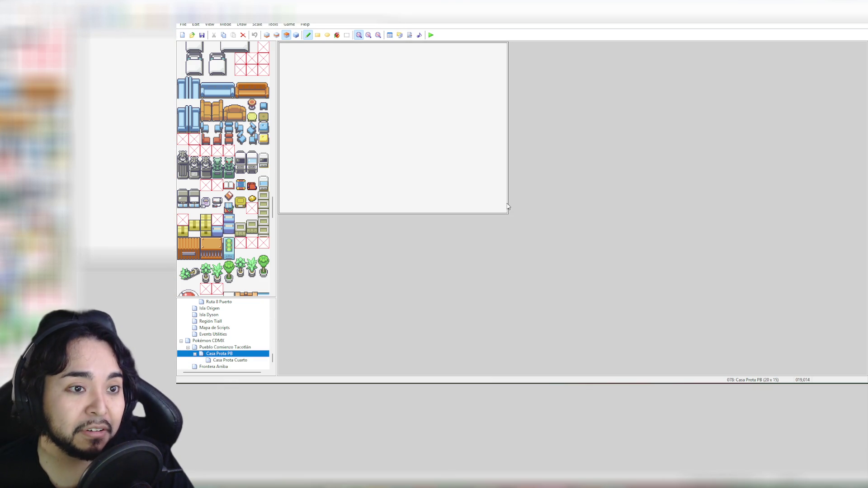
key(ctrl+x)
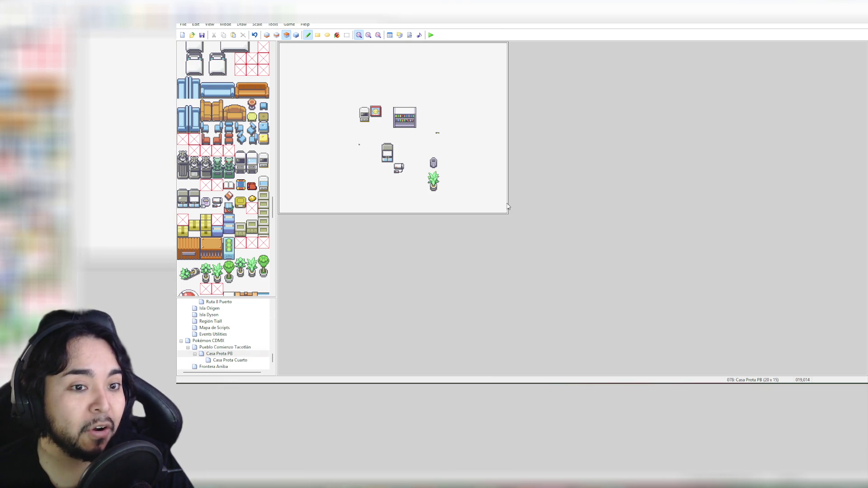
key(ctrl+z)
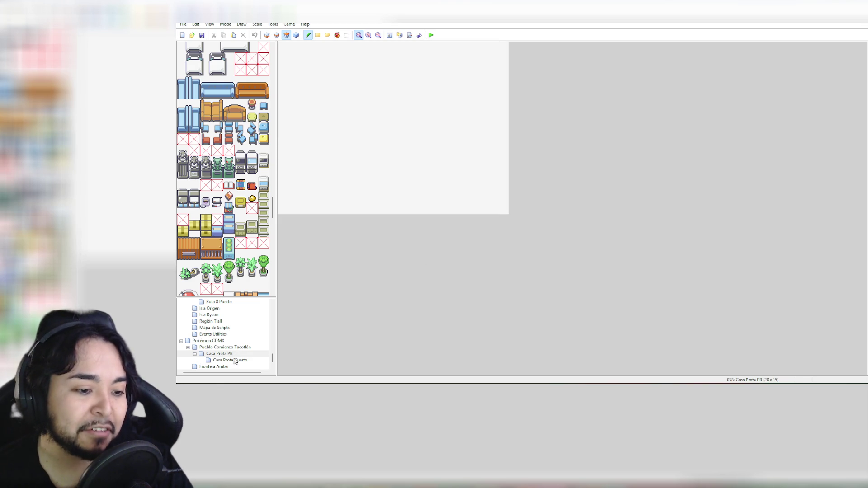
click(234, 361)
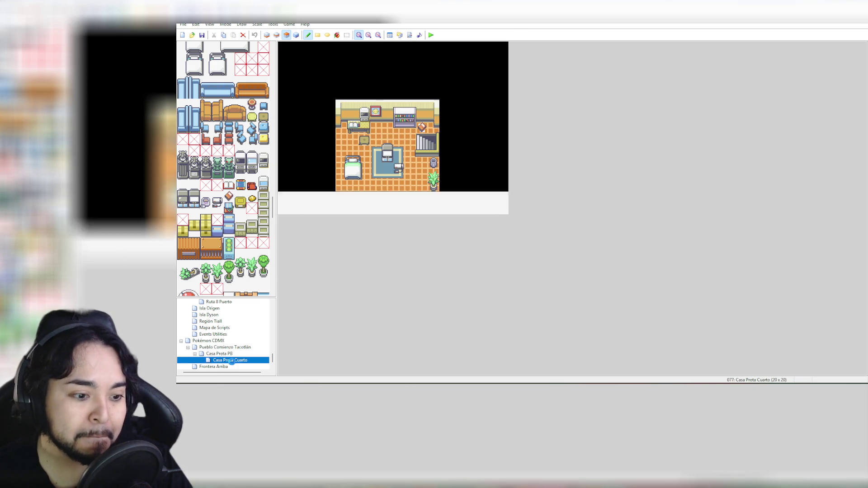
Step: Copy the whole Layer 1 floor of Casa Prota Cuarto and paste it into Casa Prota PB
click(266, 36)
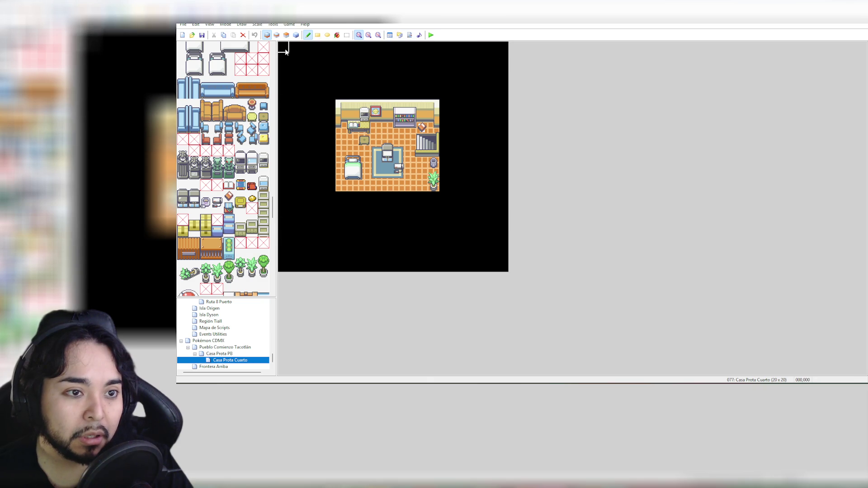
mouse_move(283, 49)
mouse_down()
mouse_move(444, 195)
mouse_move(509, 281)
mouse_up()
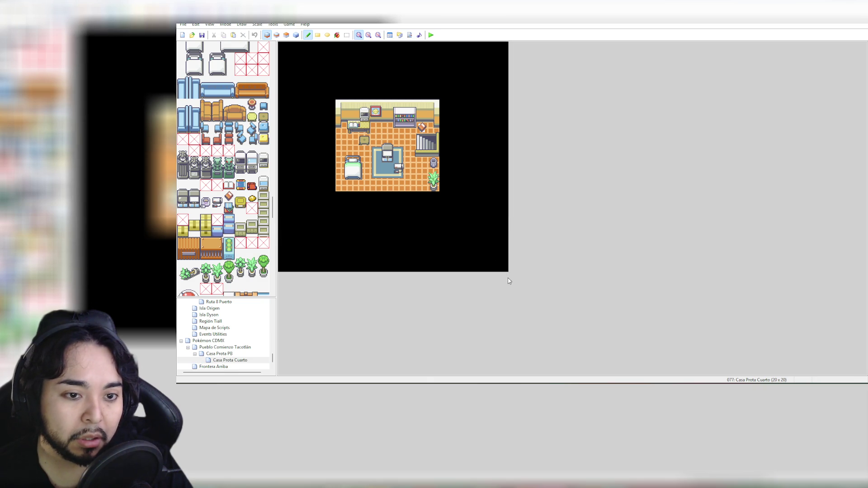
click(241, 362)
click(230, 354)
mouse_move(283, 47)
mouse_down()
mouse_move(413, 155)
mouse_move(504, 204)
mouse_move(499, 209)
mouse_up()
key(ctrl+v)
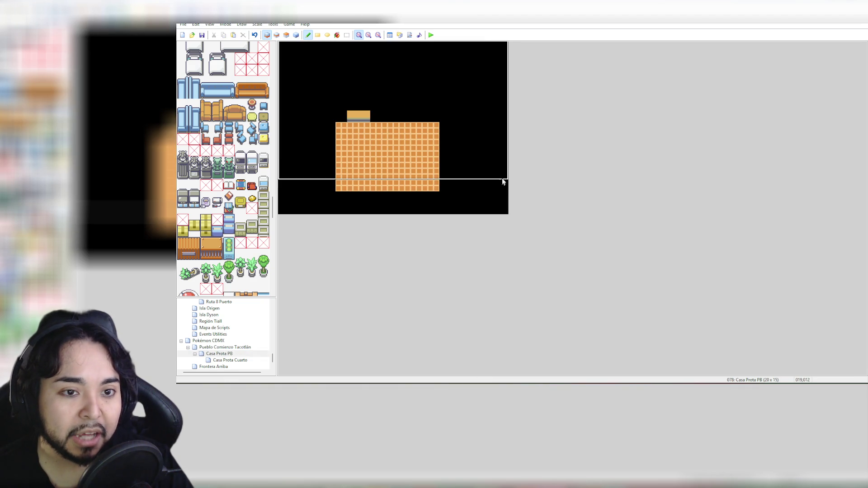
Step: Move the pasted floor up four tiles and blank out the leftover strips with the Fill tool
click(504, 162)
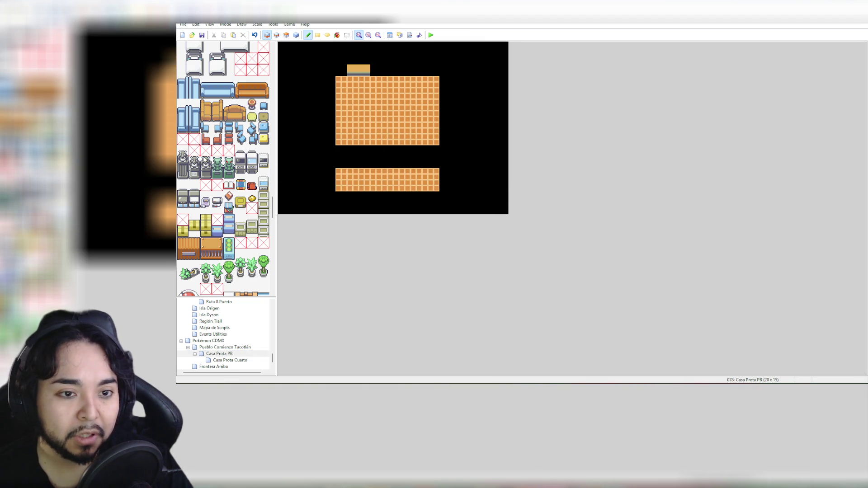
mouse_move(283, 45)
mouse_down()
mouse_move(298, 190)
mouse_move(308, 178)
mouse_move(490, 190)
mouse_move(516, 219)
mouse_move(499, 186)
mouse_up()
click(337, 35)
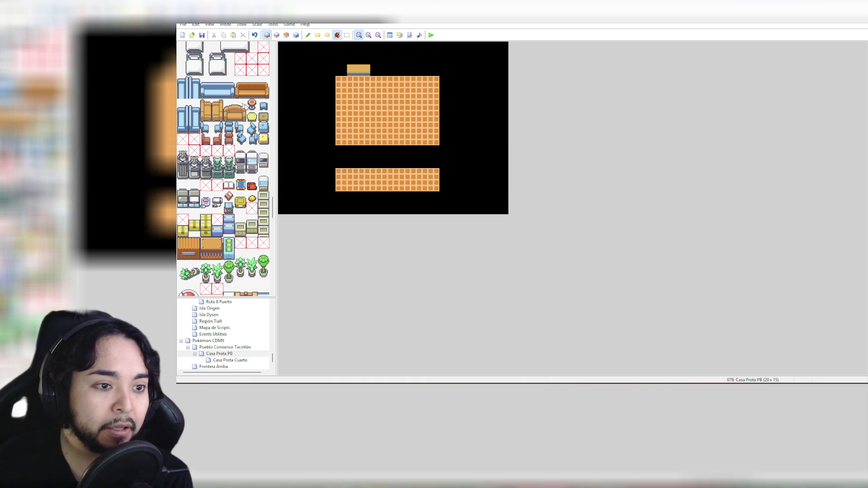
click(383, 183)
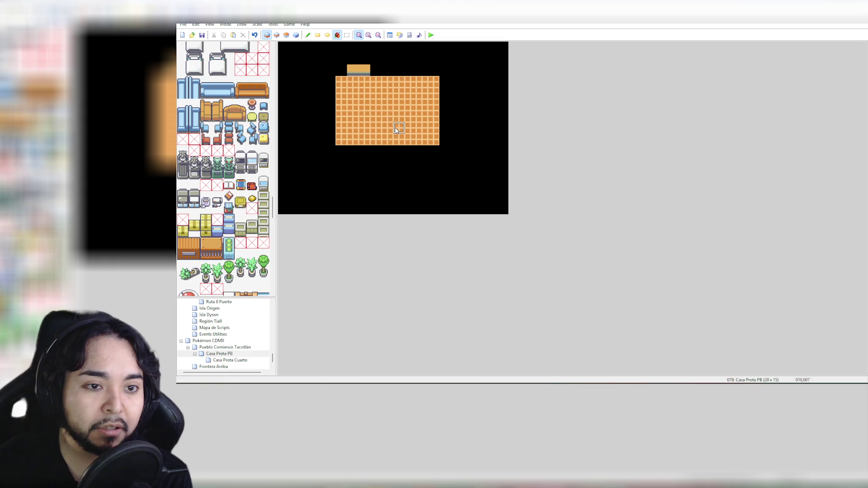
click(353, 70)
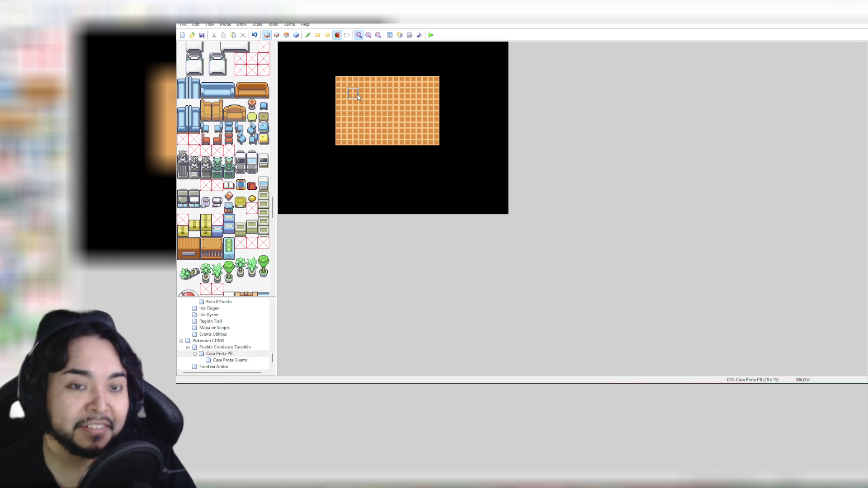
Step: Shift the orange floor block one tile right with the Select tool
click(349, 35)
drag(341, 80, 439, 142)
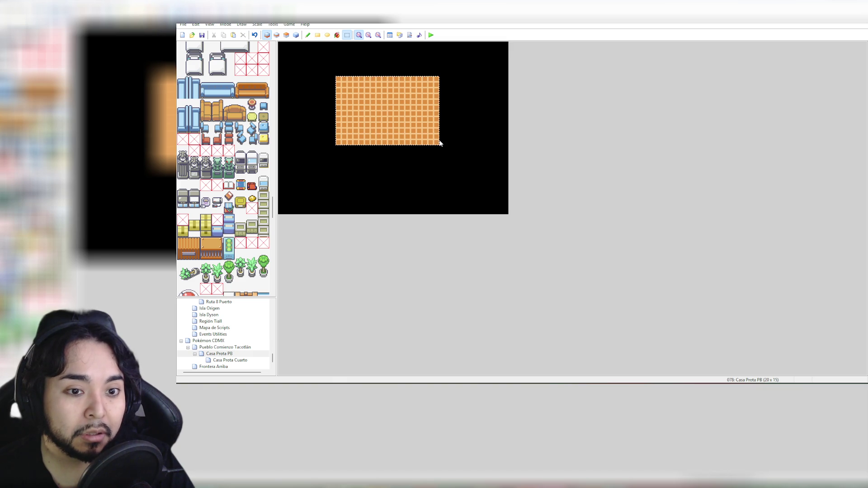
mouse_move(398, 116)
mouse_down()
mouse_move(410, 116)
mouse_move(395, 115)
mouse_move(406, 130)
mouse_move(407, 114)
mouse_up()
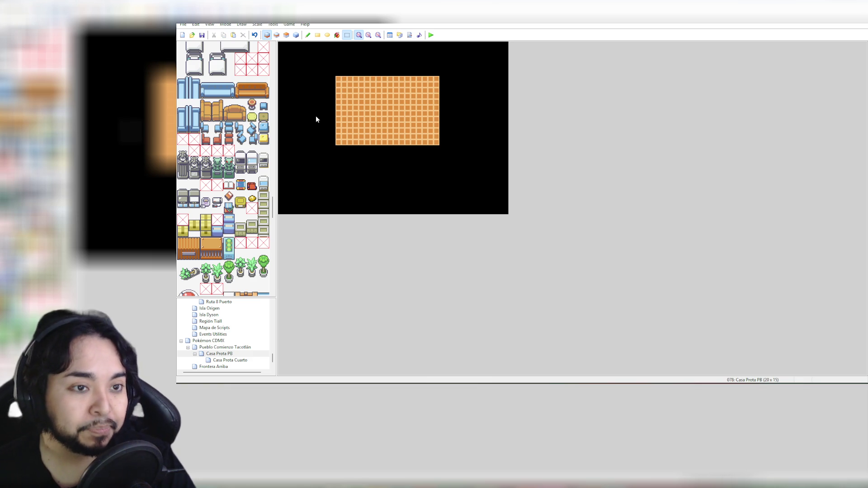
mouse_move(274, 201)
mouse_down()
mouse_move(291, 53)
mouse_move(283, 148)
mouse_up()
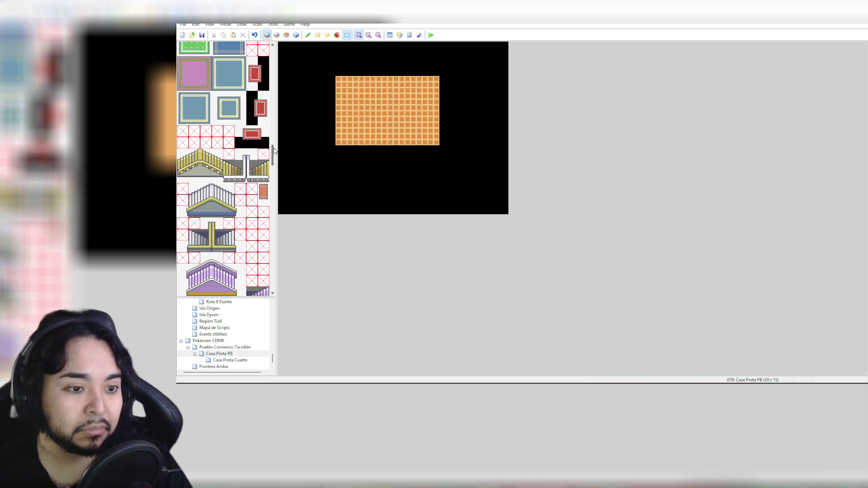
mouse_move(273, 148)
mouse_down()
mouse_move(275, 140)
mouse_move(276, 190)
mouse_up()
click(268, 135)
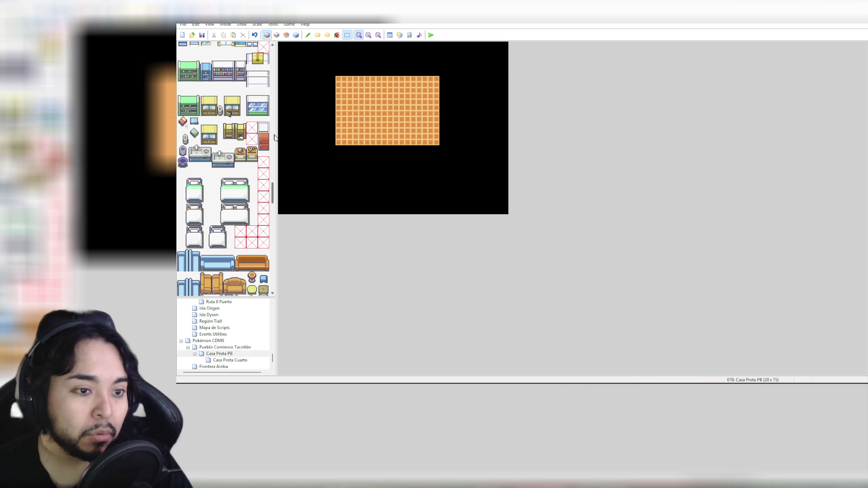
right_click(344, 85)
key(Escape)
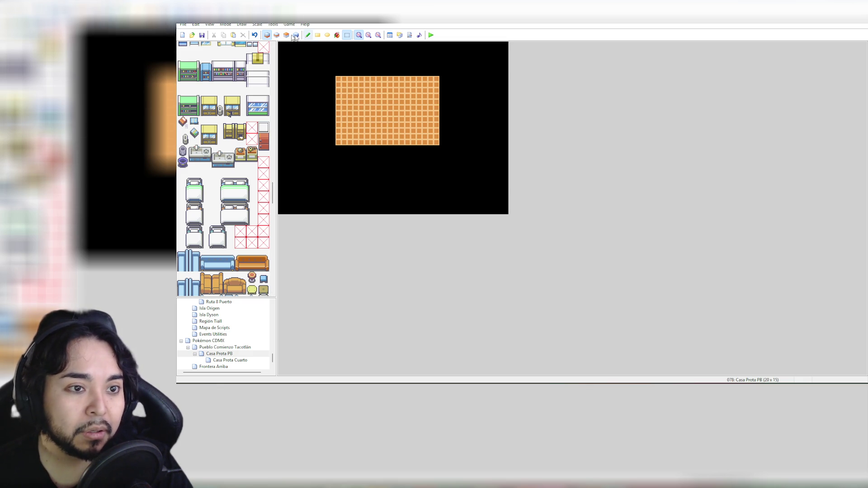
click(308, 35)
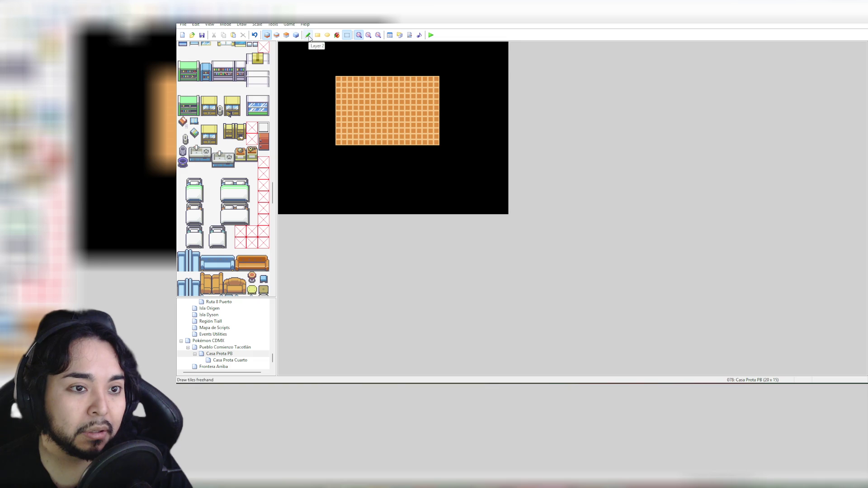
Step: Add one-tile floor columns on the left and right edges with the Rectangle tool
key(F6)
drag(330, 82, 329, 142)
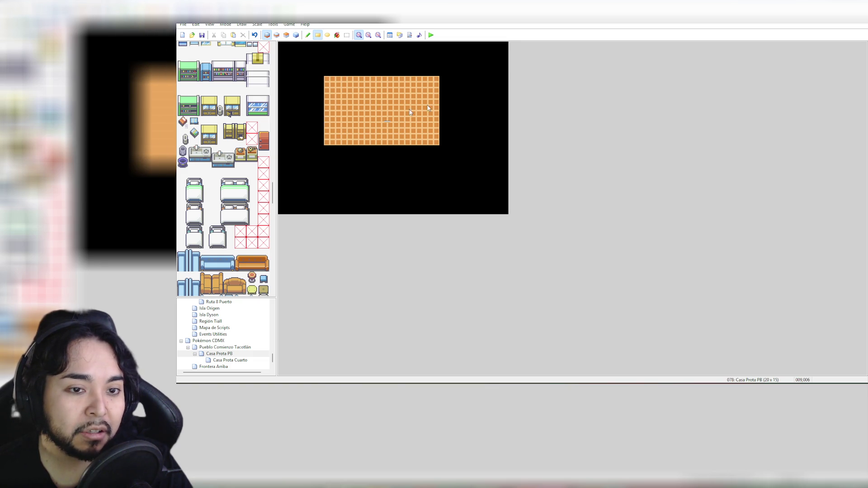
drag(446, 82, 446, 140)
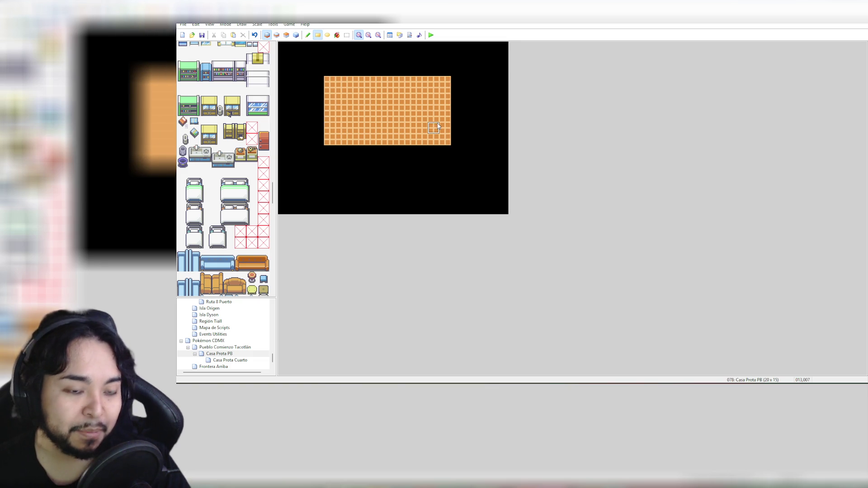
Step: Select the tall door tiles, turn on Dim Other Layers, and edit Layer 2
click(264, 140)
drag(264, 127, 265, 153)
click(277, 36)
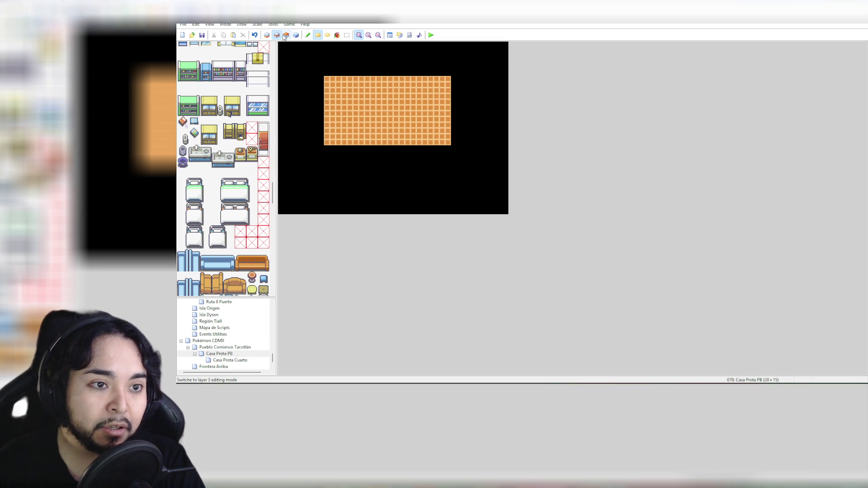
click(266, 36)
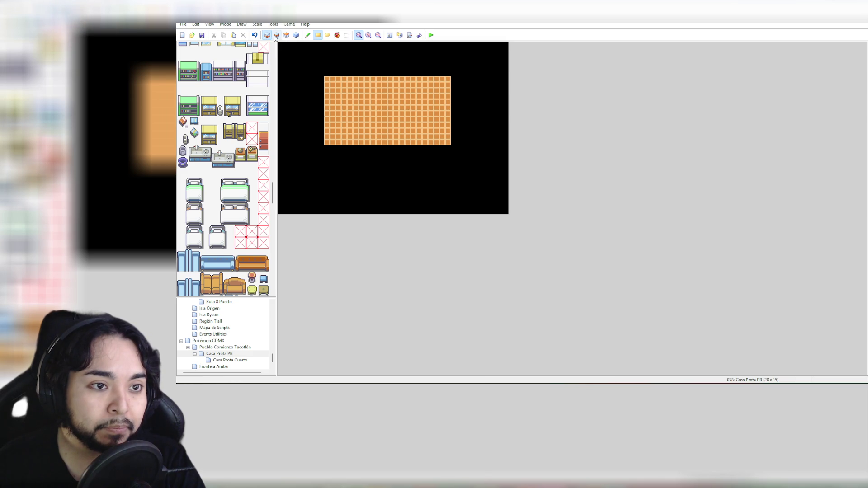
click(209, 24)
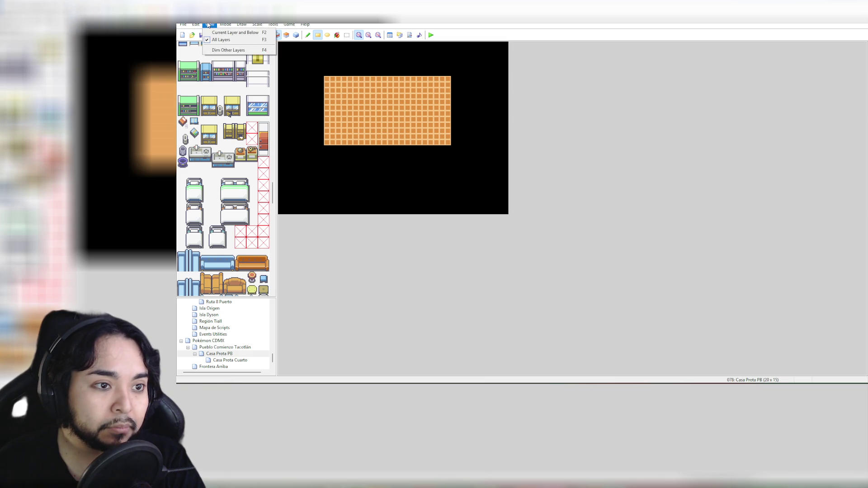
click(219, 50)
click(266, 36)
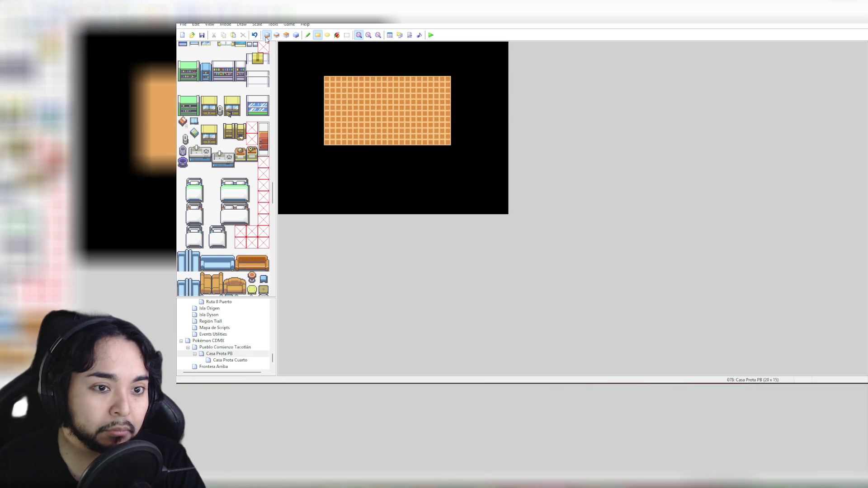
click(277, 36)
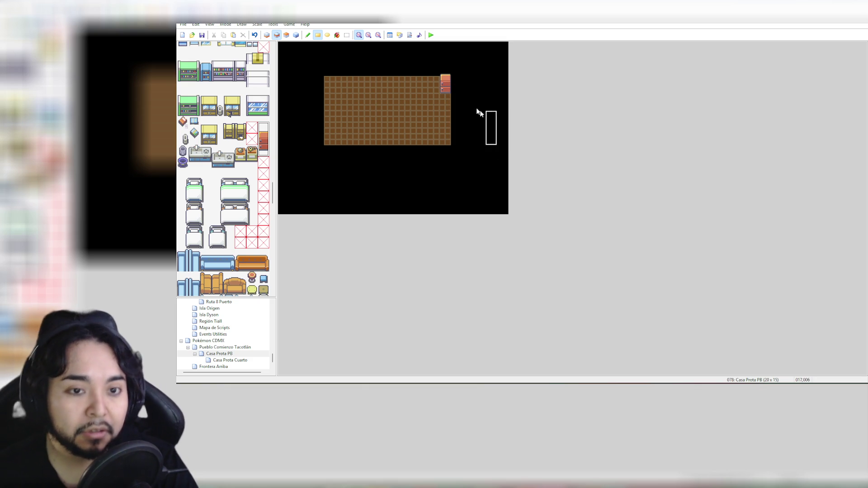
Step: Extend the orange cabinet at the floor's top-right and select the orange armchair tile
click(444, 86)
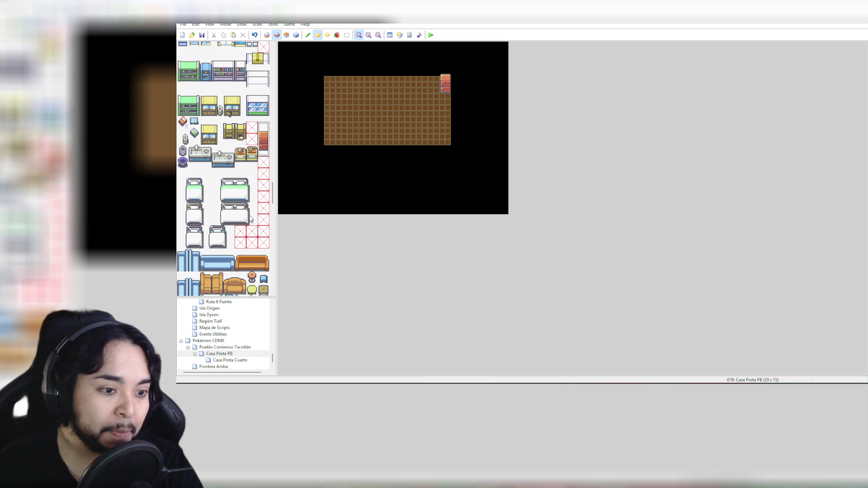
scroll(252, 218, down, 3)
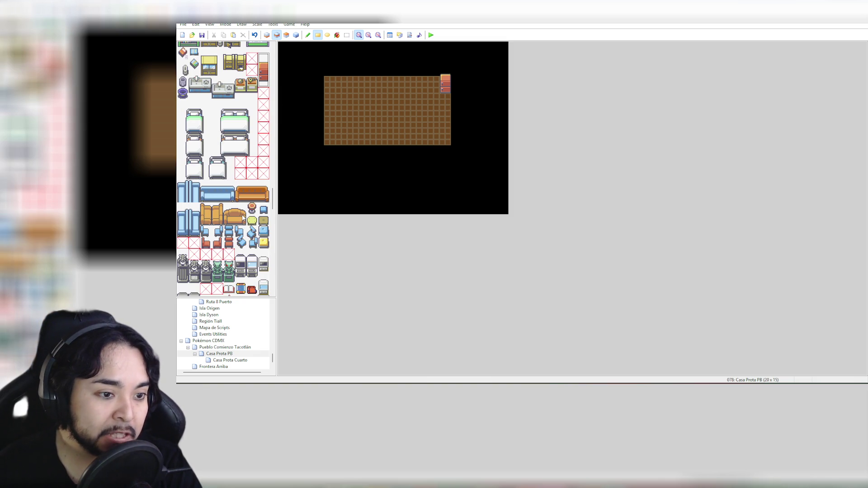
scroll(252, 215, down, 2)
scroll(252, 214, up, 1)
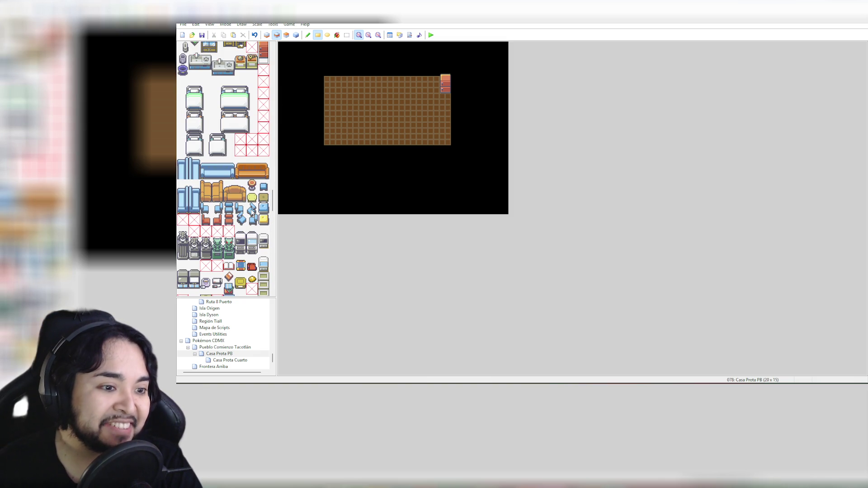
click(217, 190)
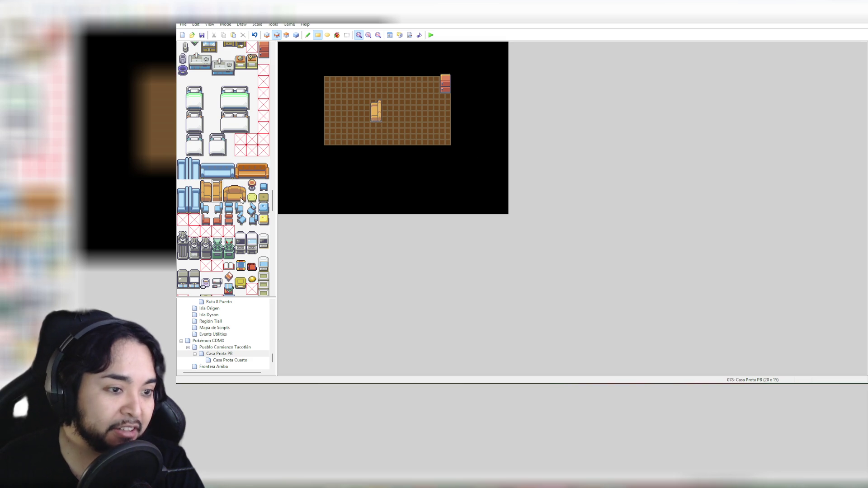
Step: Scroll the tileset down and select a potted plant tile
scroll(252, 206, down, 1)
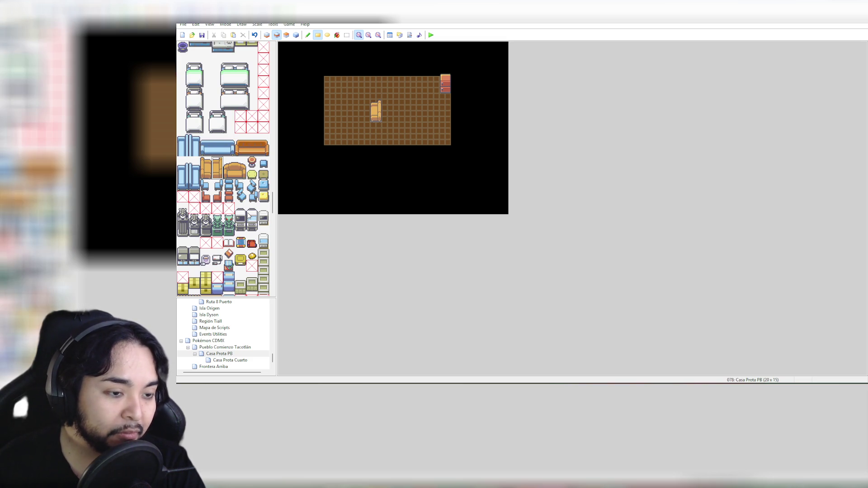
scroll(249, 216, down, 1)
scroll(263, 215, down, 2)
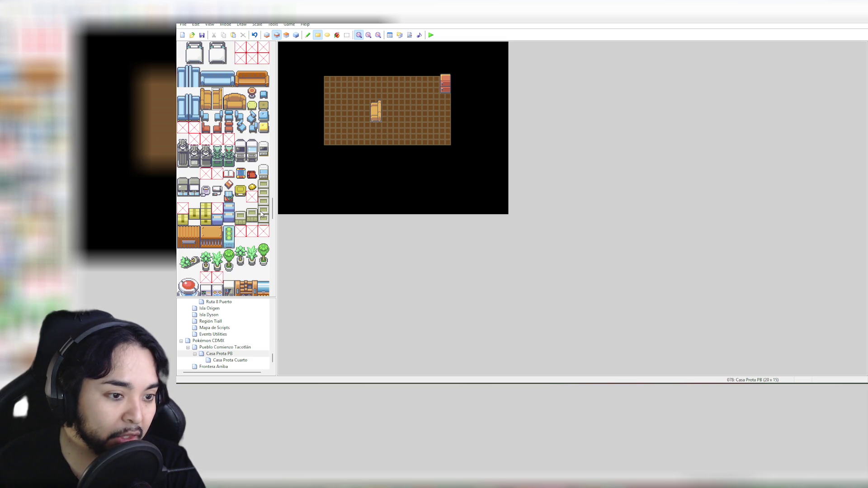
scroll(262, 214, down, 6)
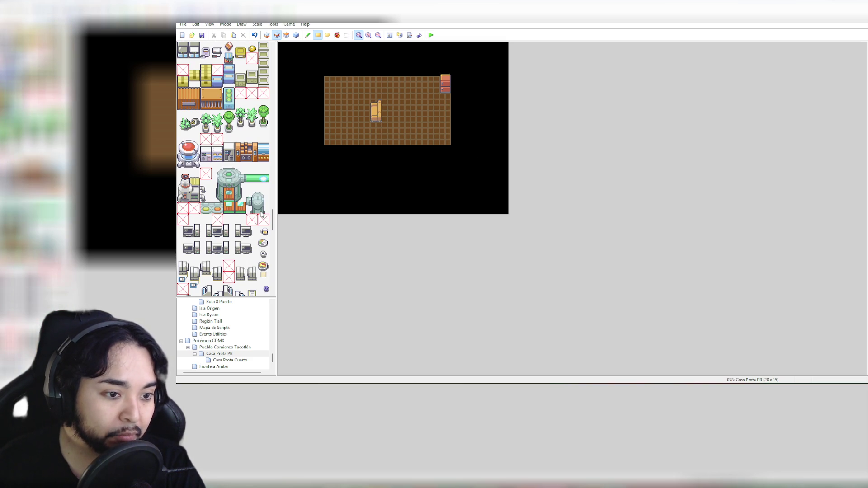
click(266, 117)
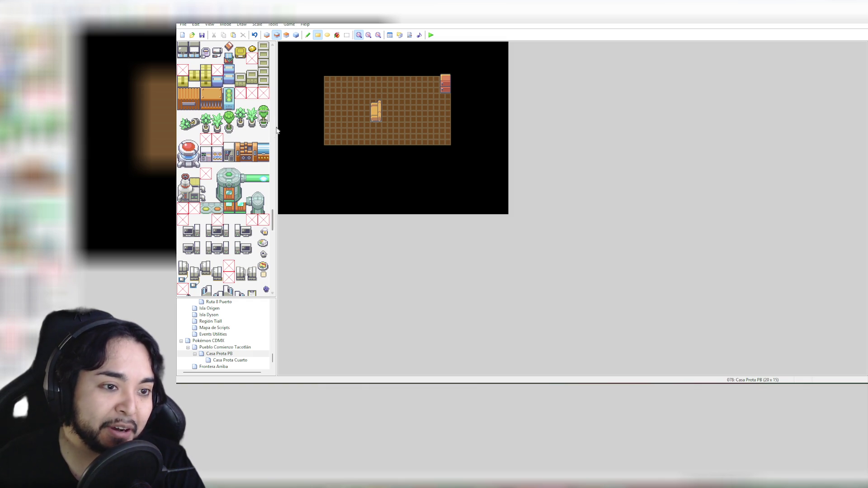
scroll(246, 179, down, 2)
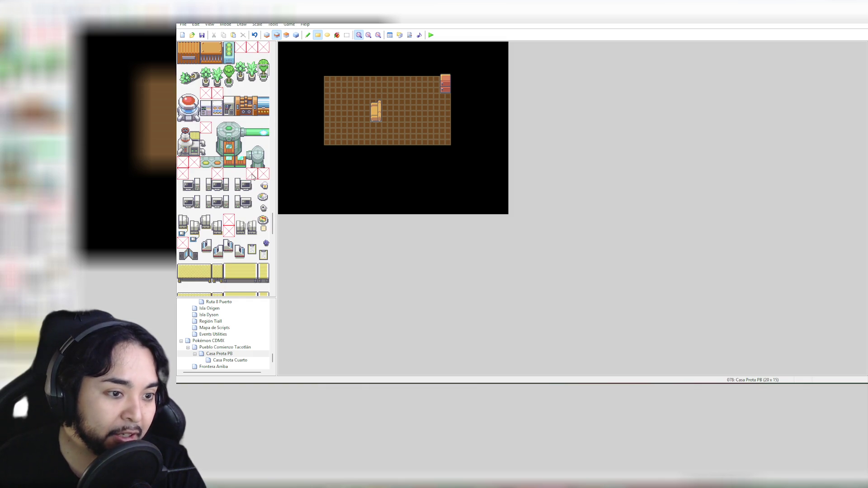
Step: Try stamping the green machine block on the floor, then undo it
drag(219, 129, 264, 153)
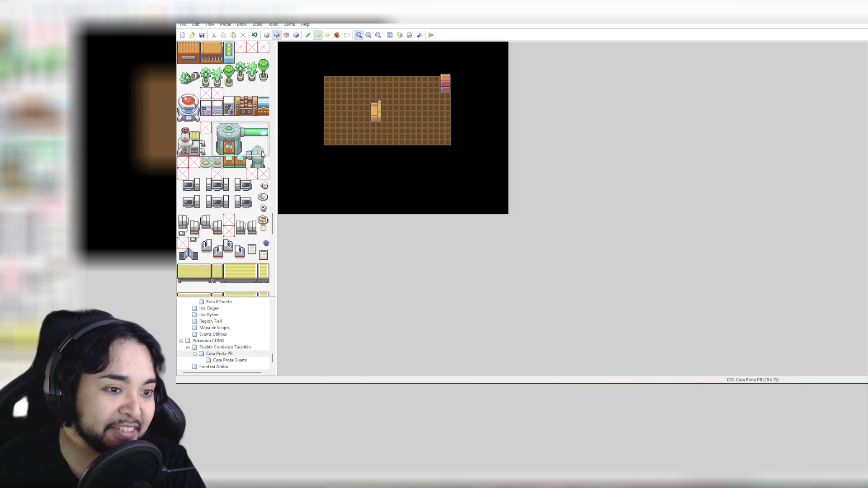
click(395, 103)
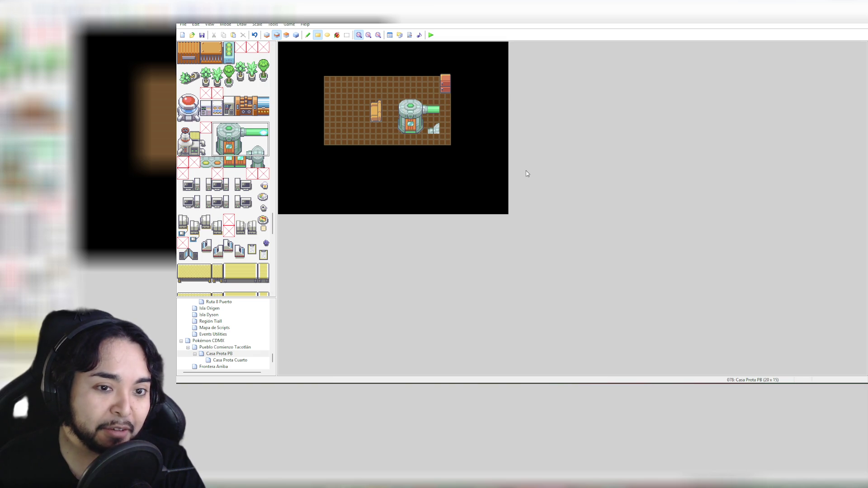
key(ctrl+z)
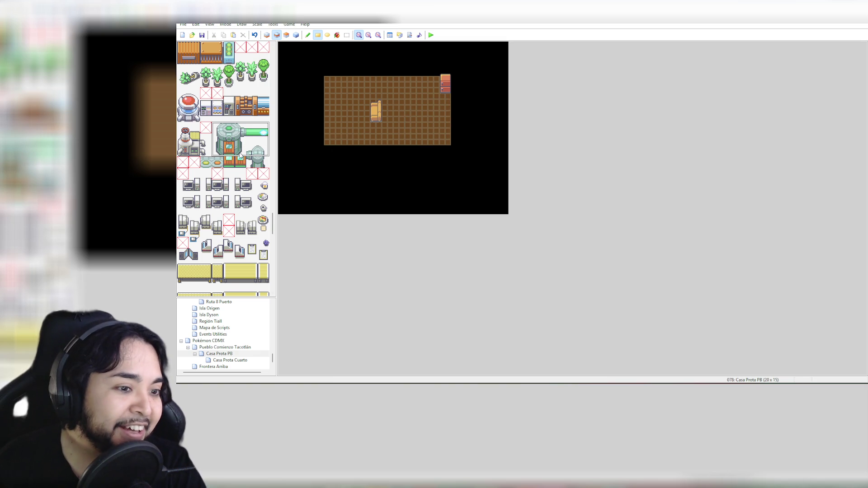
Step: Place a second orange armchair to the left of the first one
scroll(238, 181, down, 5)
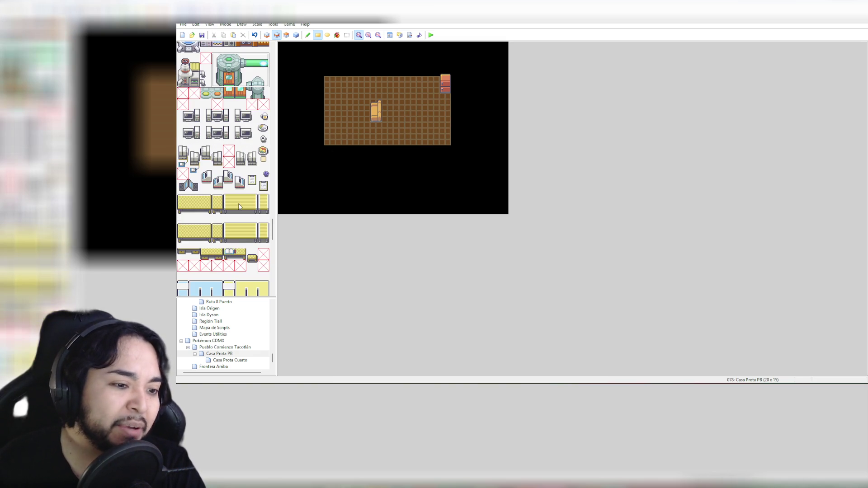
scroll(240, 207, down, 2)
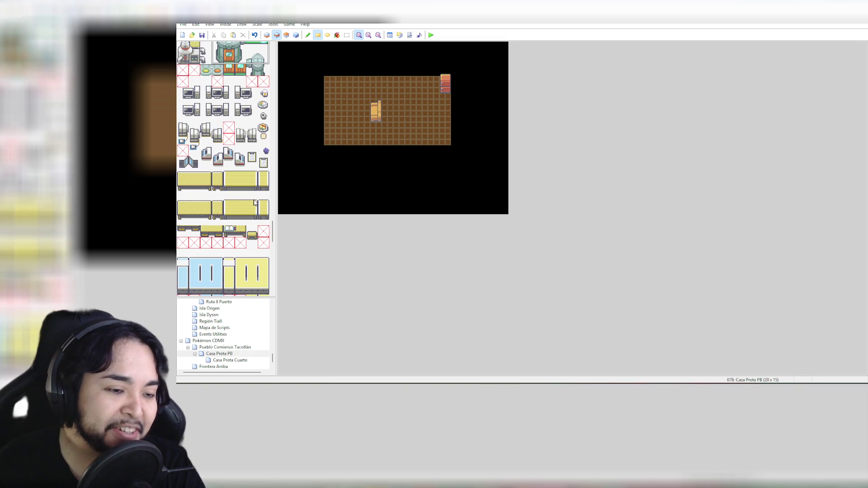
scroll(254, 203, down, 2)
scroll(255, 203, down, 2)
scroll(255, 203, up, 2)
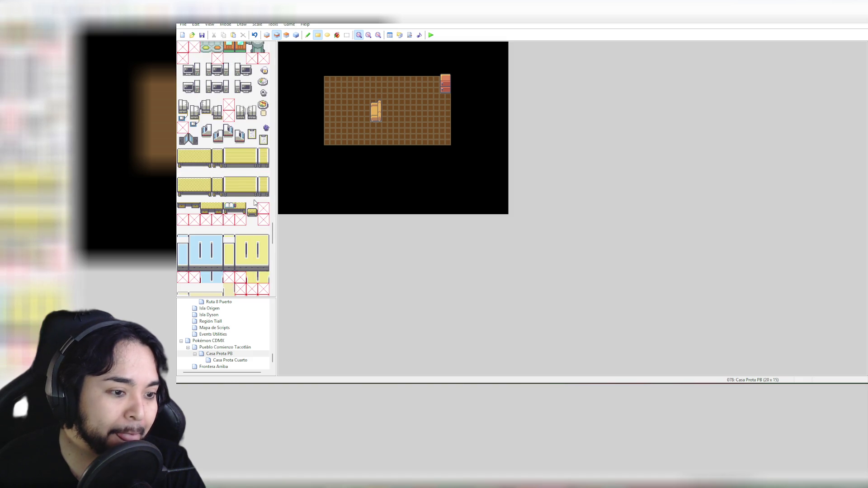
scroll(254, 203, up, 8)
scroll(254, 203, up, 18)
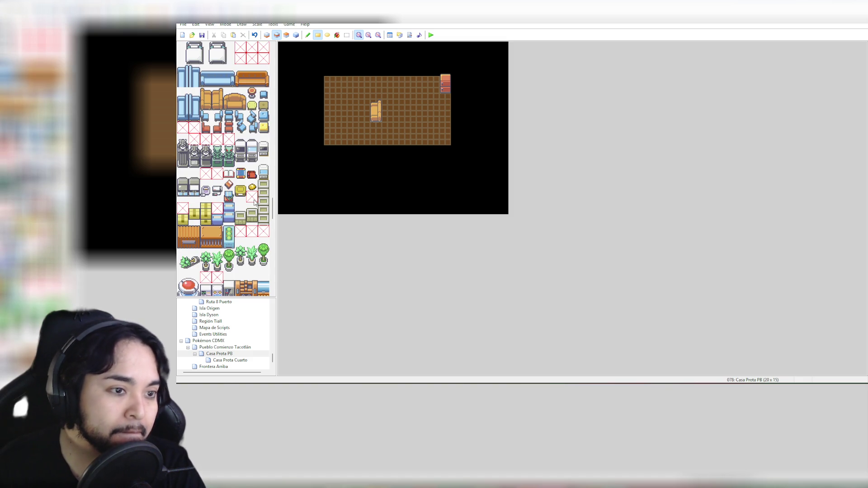
scroll(255, 203, up, 6)
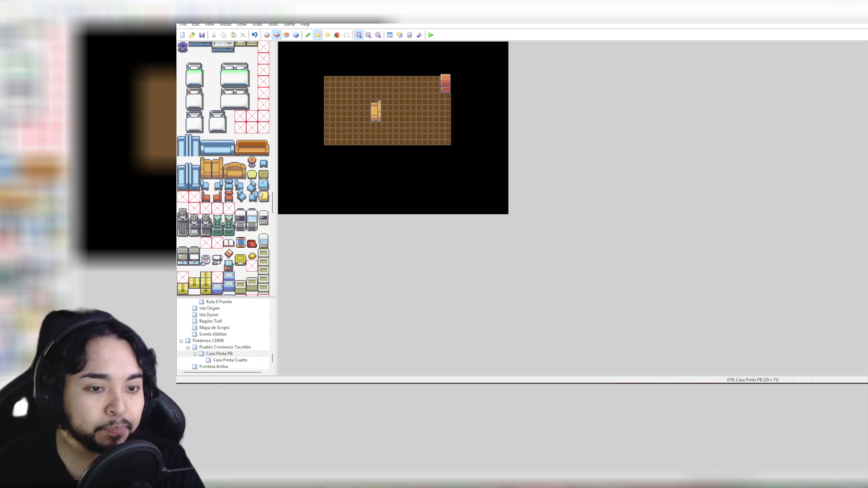
click(264, 176)
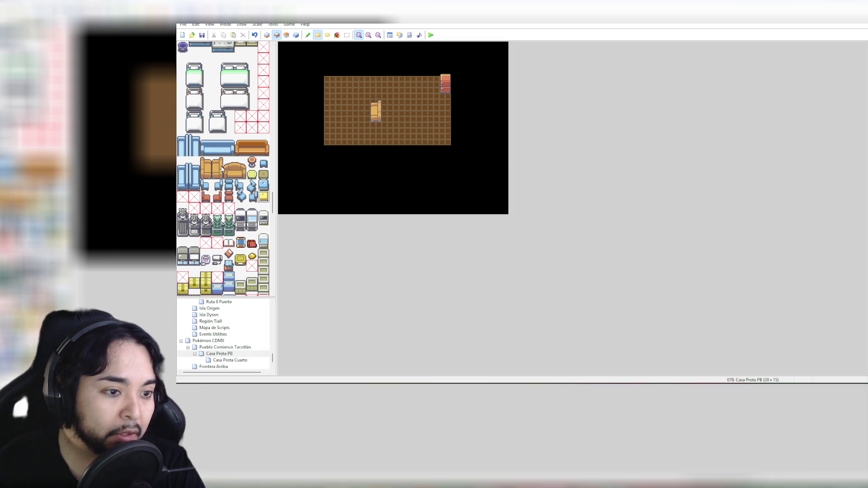
click(343, 112)
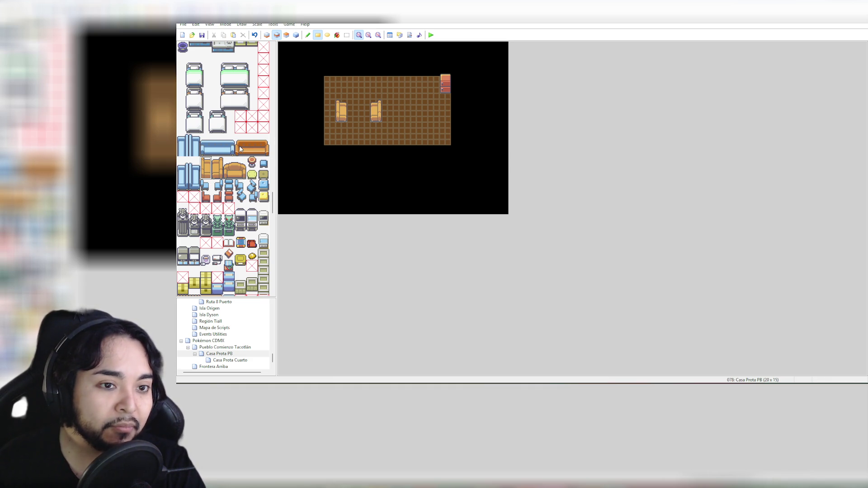
scroll(226, 180, up, 3)
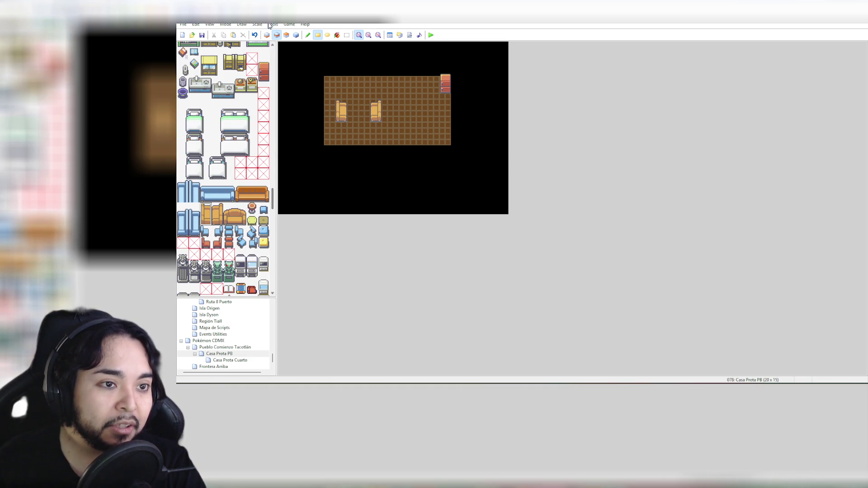
scroll(261, 130, up, 6)
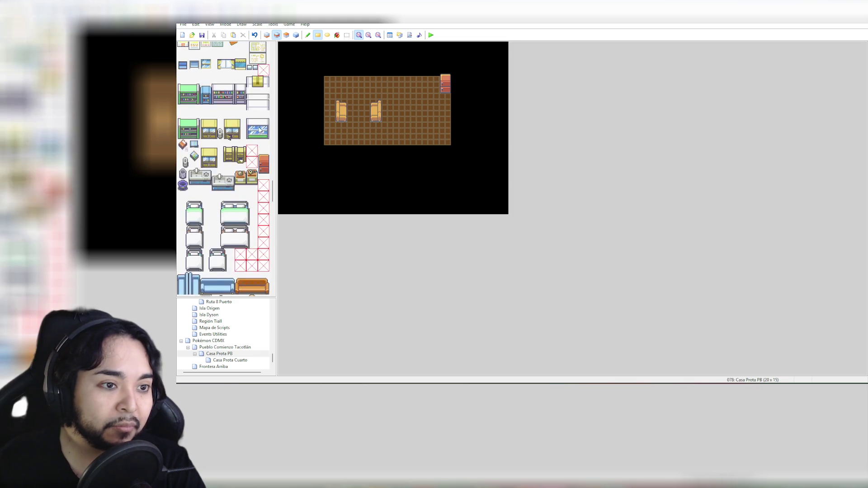
Step: Find the staircase tiles and select the two-column yellow staircase block
scroll(260, 130, up, 12)
scroll(260, 130, up, 15)
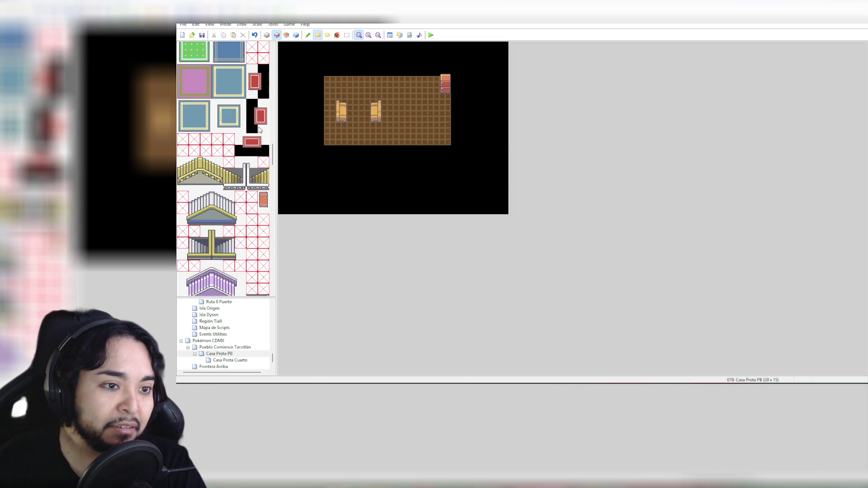
scroll(259, 131, up, 13)
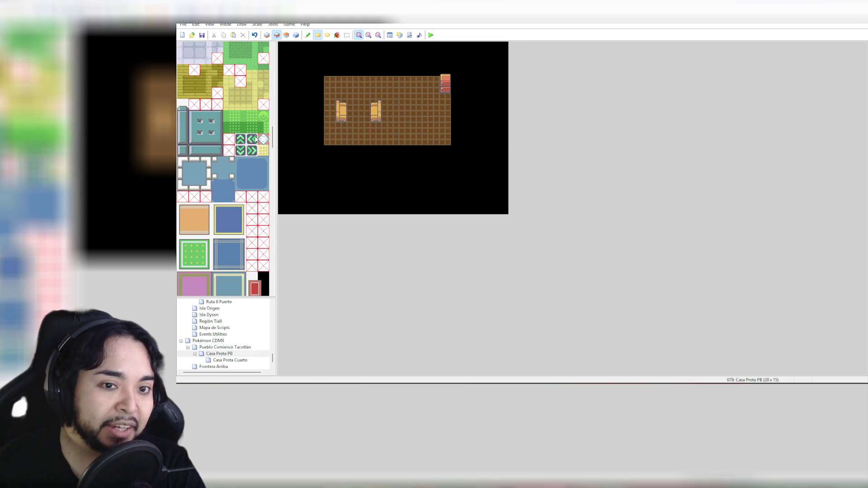
scroll(256, 136, down, 15)
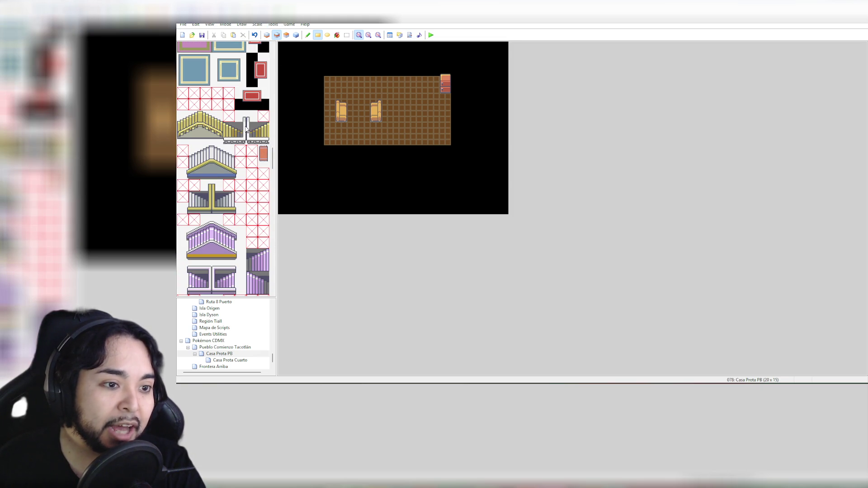
drag(239, 117, 234, 139)
click(252, 121)
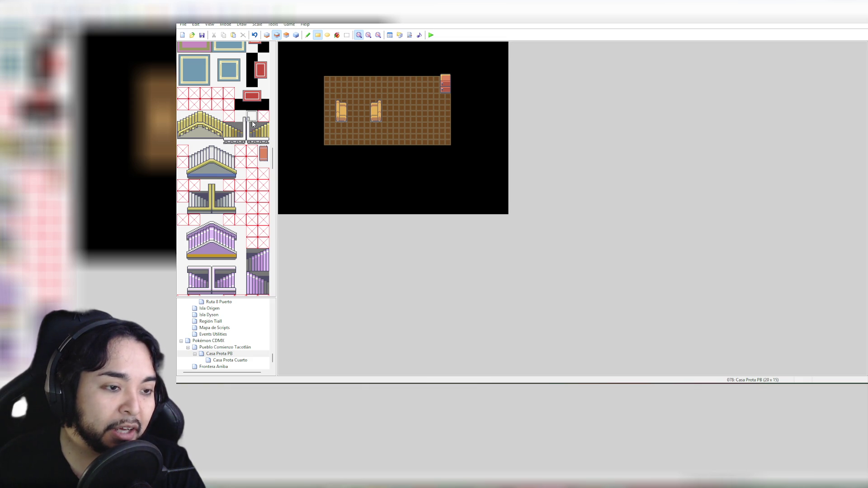
drag(221, 119, 207, 138)
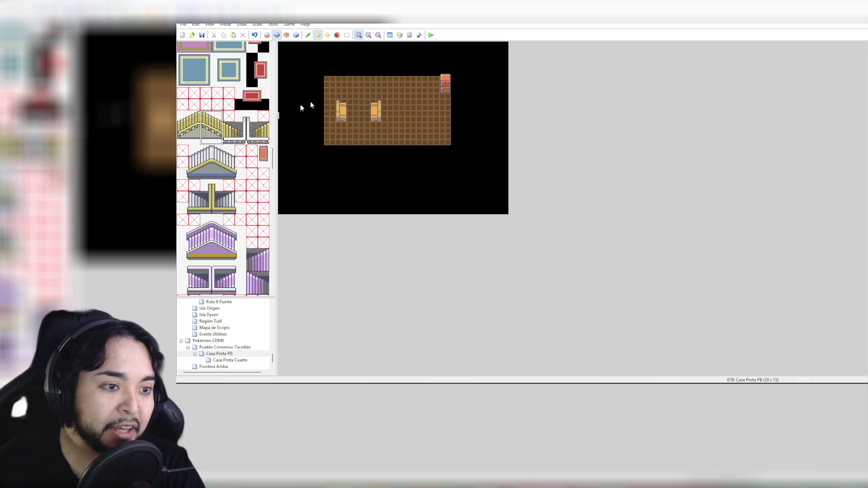
Step: Paint the staircase into the floor's top-left corner, undoing and repainting until aligned
click(327, 80)
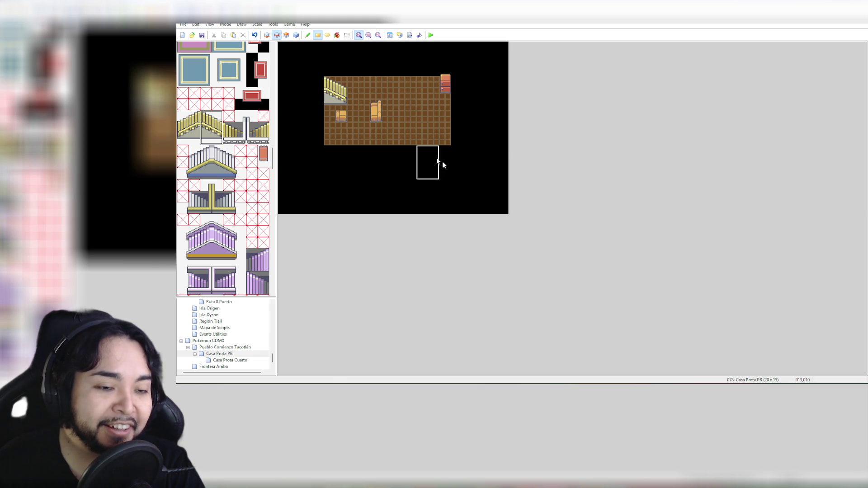
key(ctrl+z)
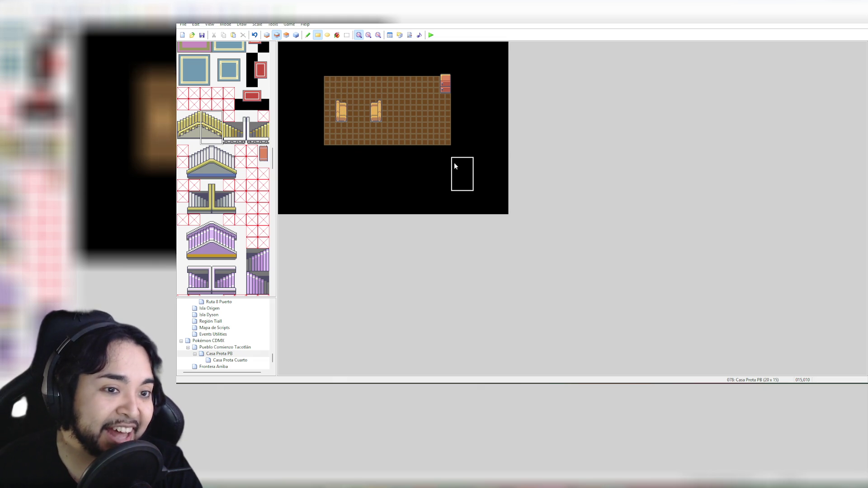
click(320, 58)
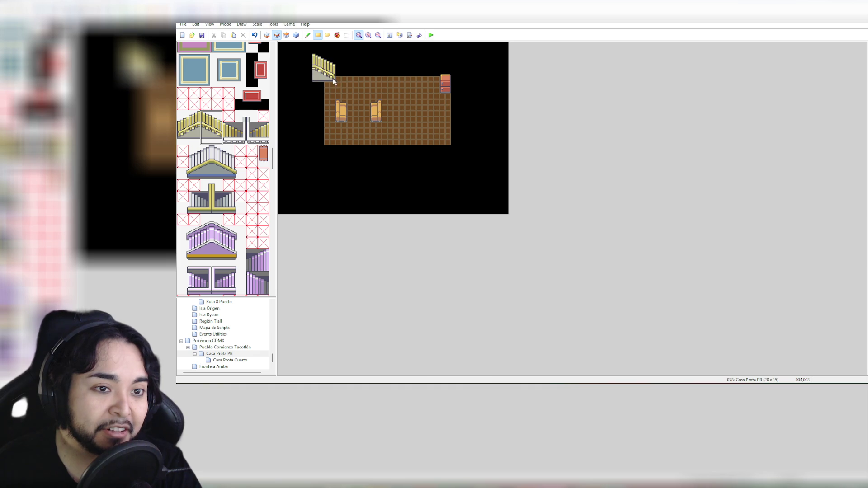
key(ctrl+z)
click(332, 63)
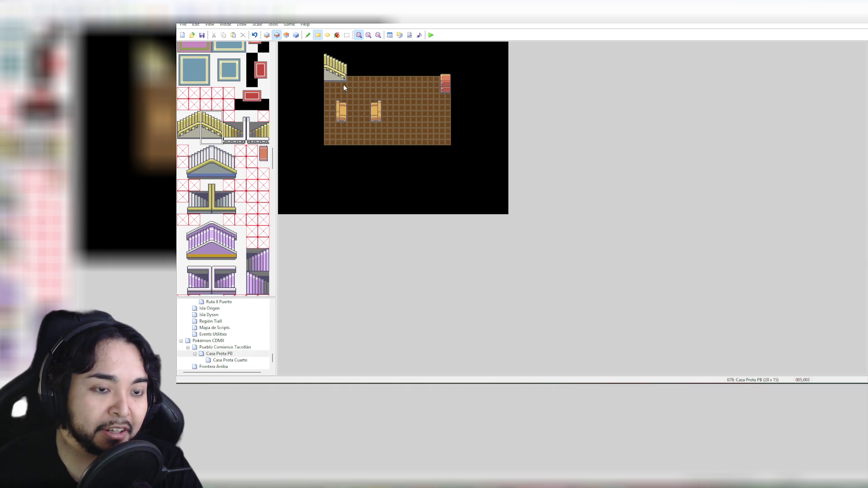
key(ctrl+z)
click(328, 69)
click(337, 86)
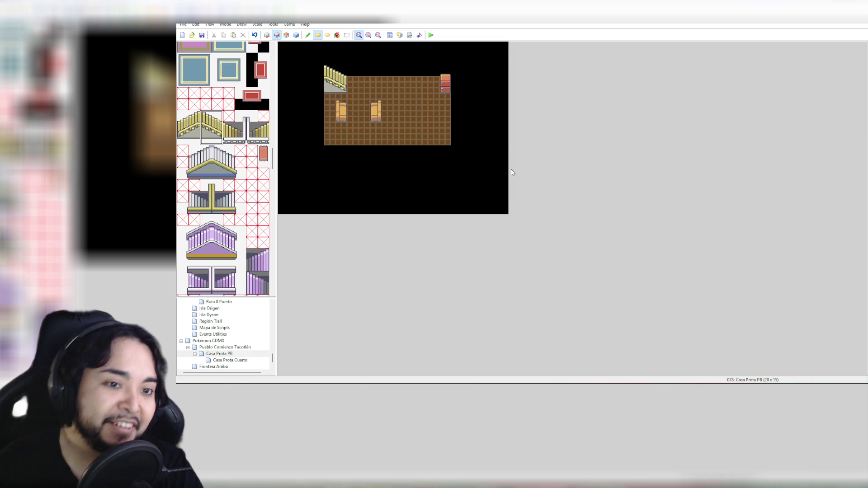
Step: View the Casa Prota Cuarto bedroom map, then reopen the Casa Prota PB map
click(228, 355)
click(231, 360)
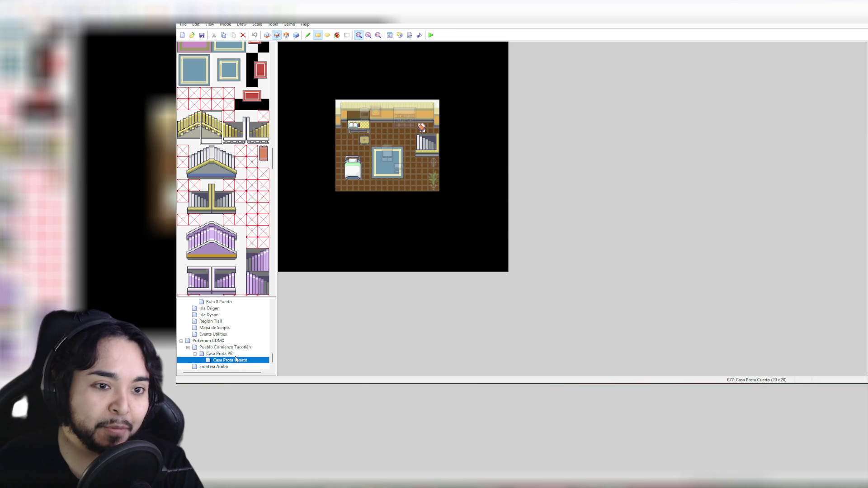
click(236, 356)
click(235, 361)
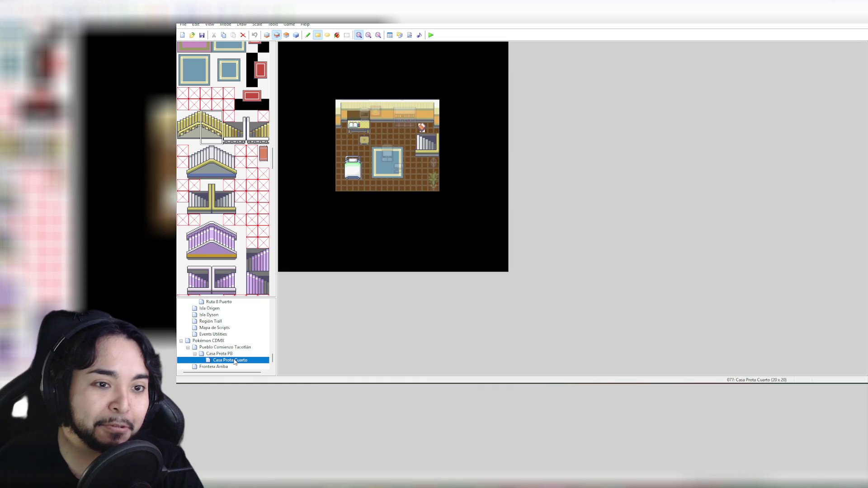
click(234, 355)
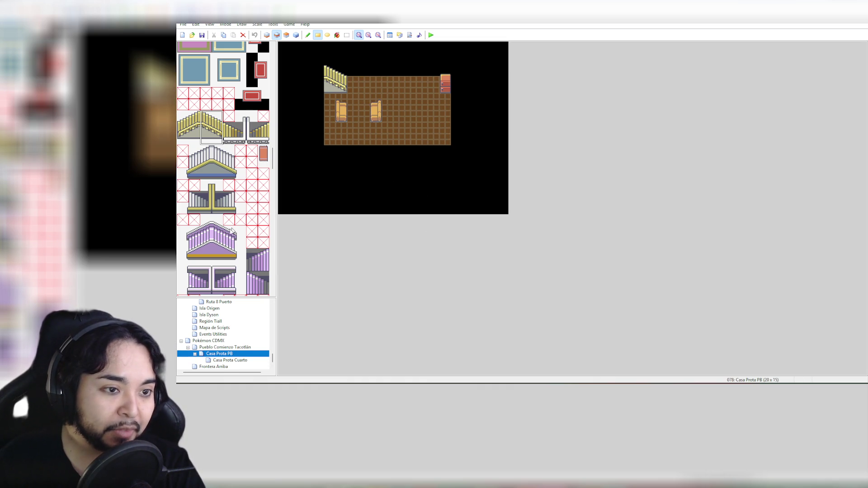
Step: Place the red mat at the bottom edge of the room
drag(239, 93, 263, 106)
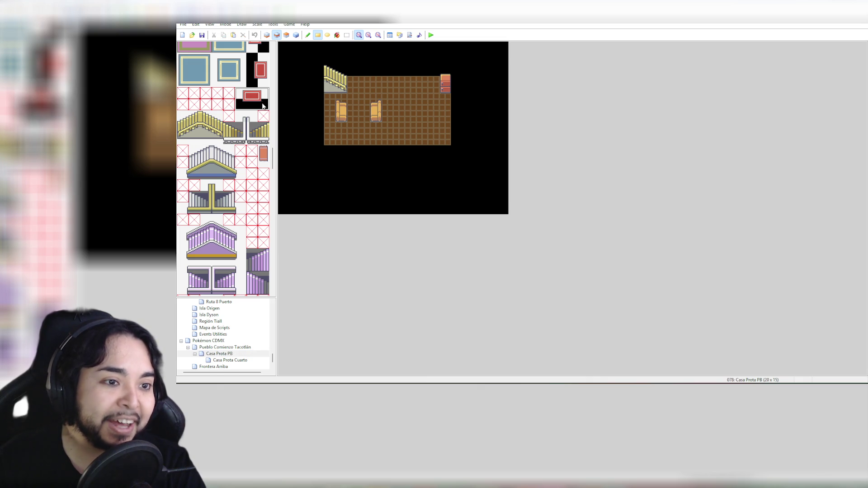
click(378, 142)
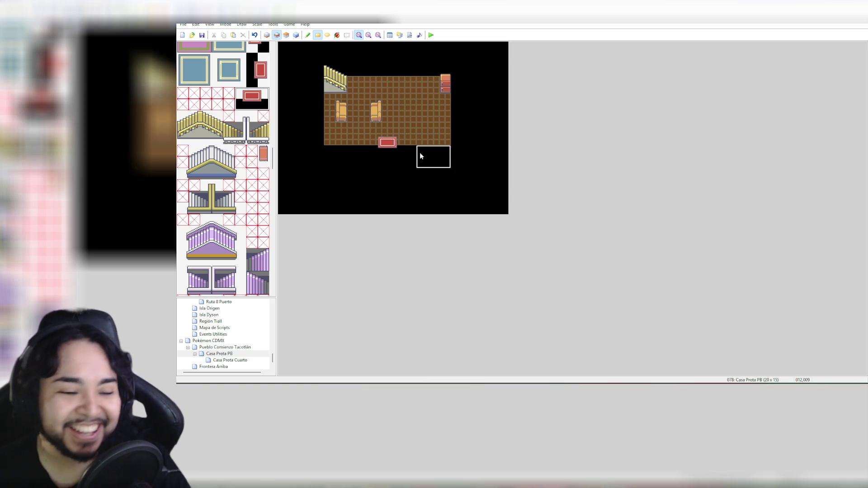
scroll(238, 203, down, 10)
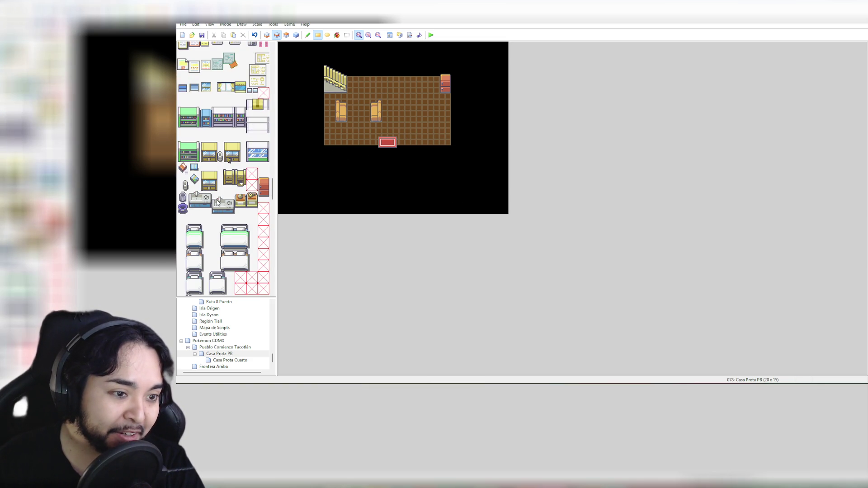
Step: Paint the kitchen sink against the top wall, redoing a misplaced first attempt
drag(191, 194, 206, 207)
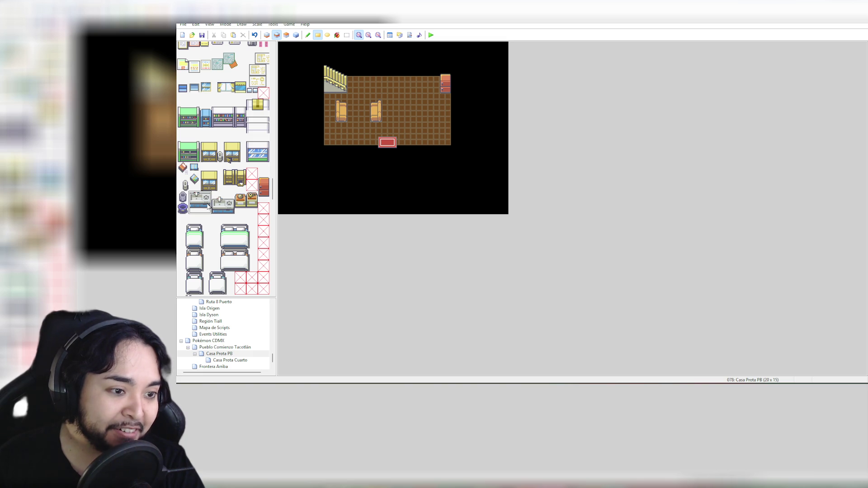
click(418, 75)
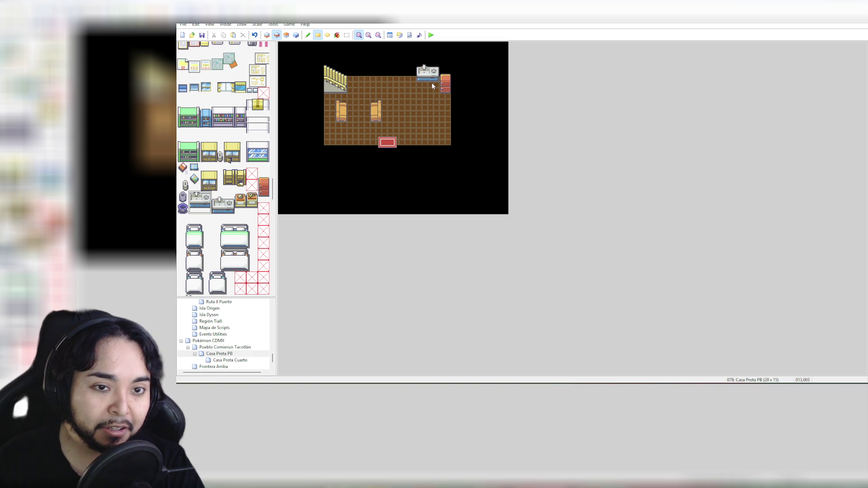
key(ctrl+z)
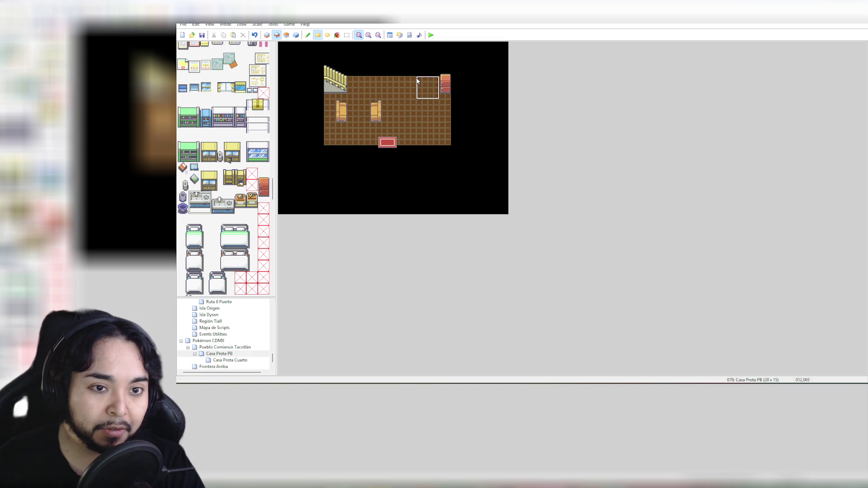
click(417, 78)
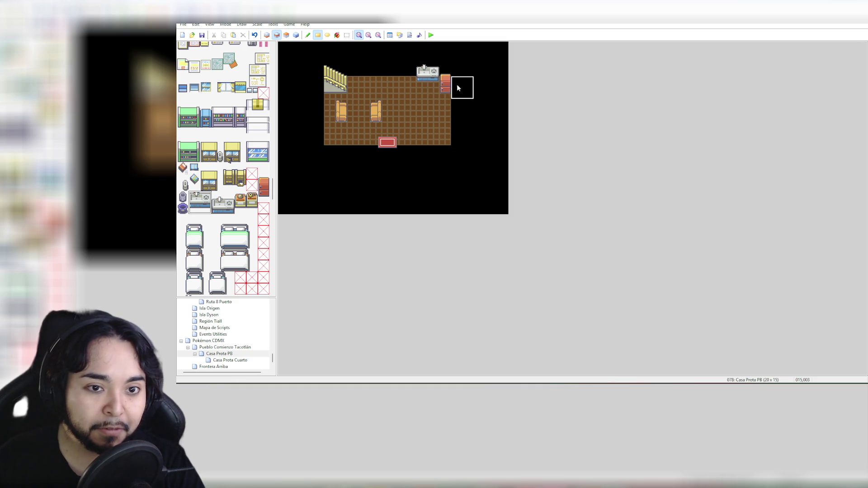
click(265, 186)
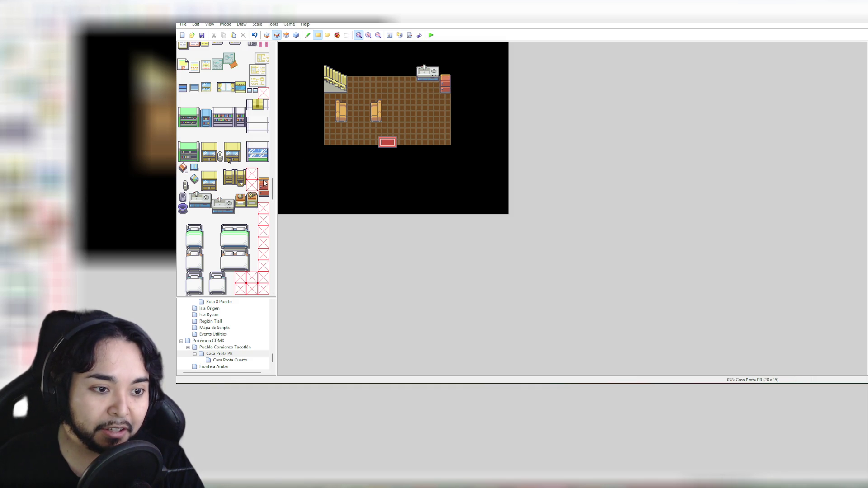
drag(266, 189, 267, 200)
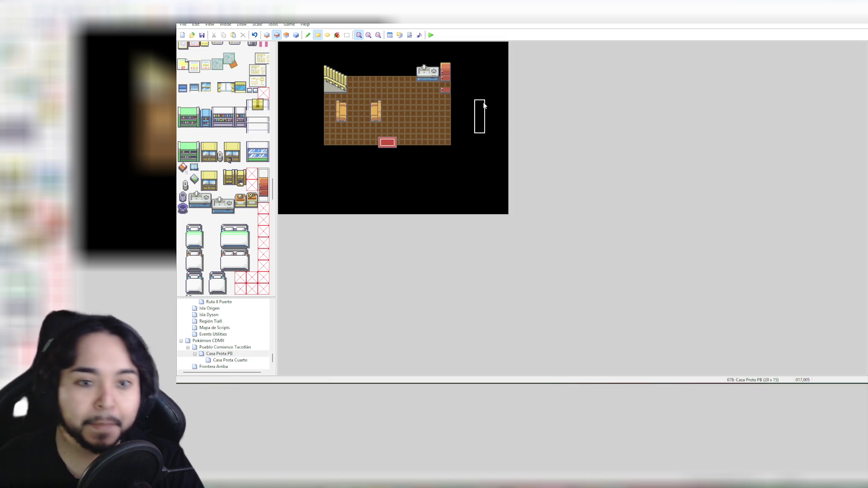
Step: Hang the 2x2 framed window on the top wall, shifted left of the sink
scroll(234, 171, up, 5)
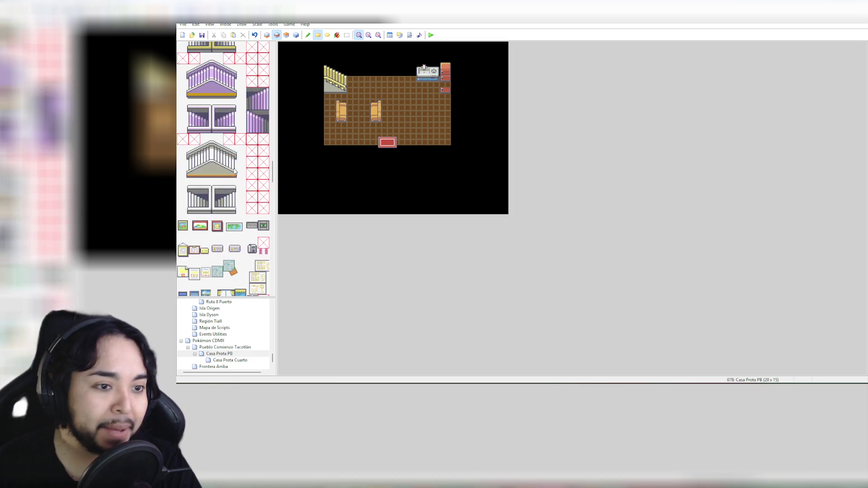
scroll(235, 171, up, 3)
scroll(262, 113, up, 10)
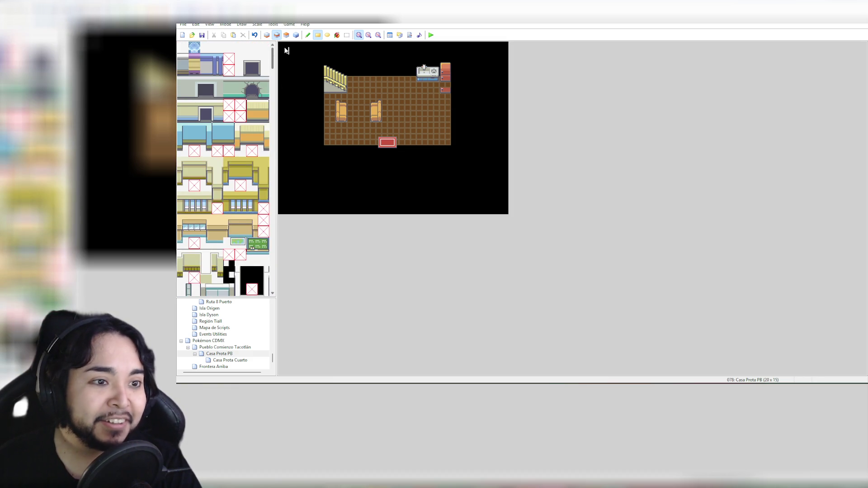
click(183, 47)
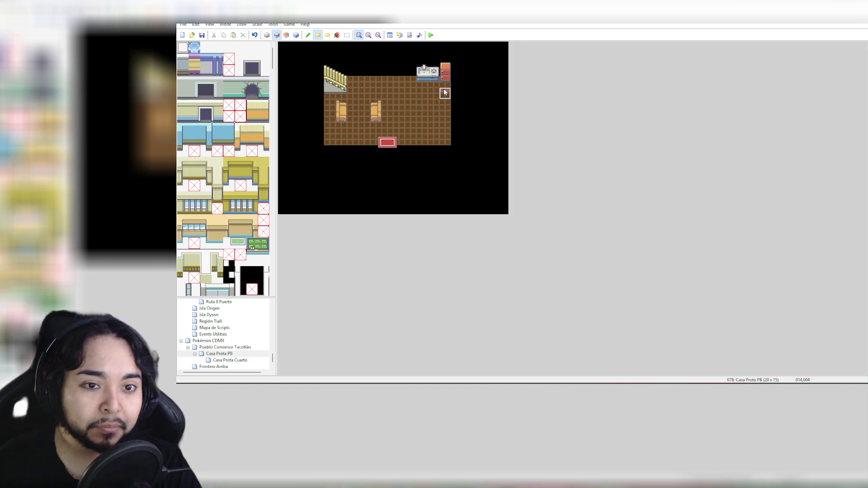
scroll(273, 73, down, 4)
drag(274, 72, 273, 186)
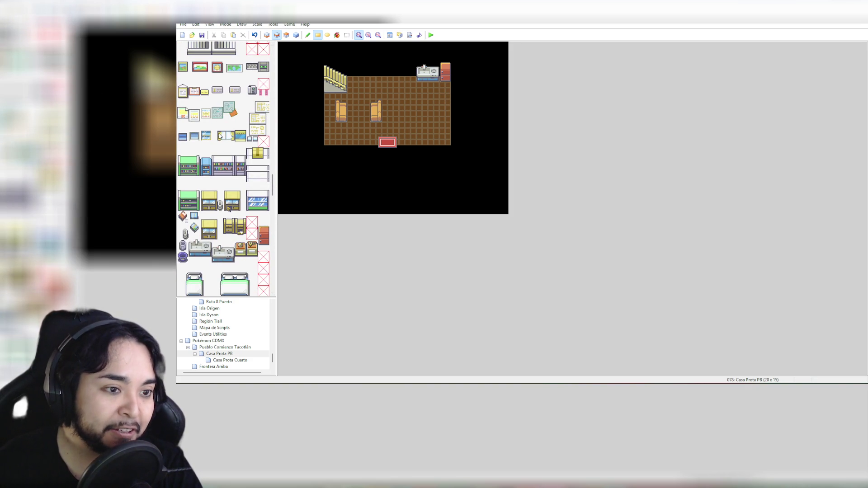
drag(219, 136, 232, 143)
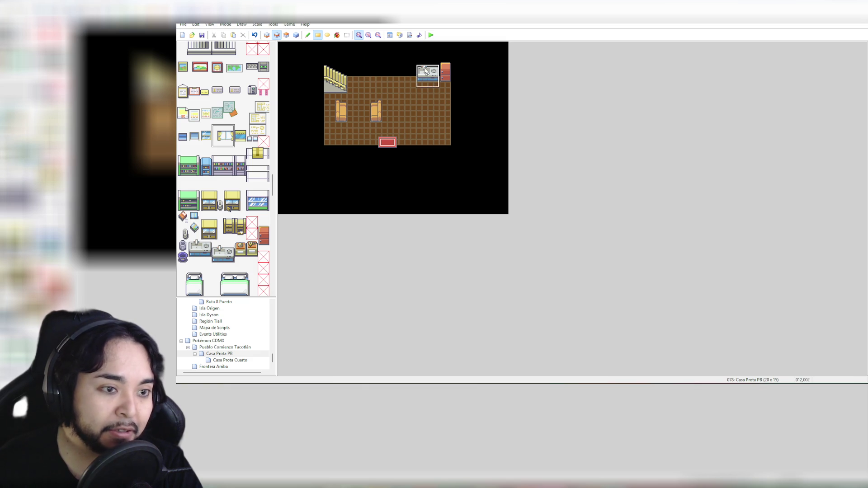
click(392, 65)
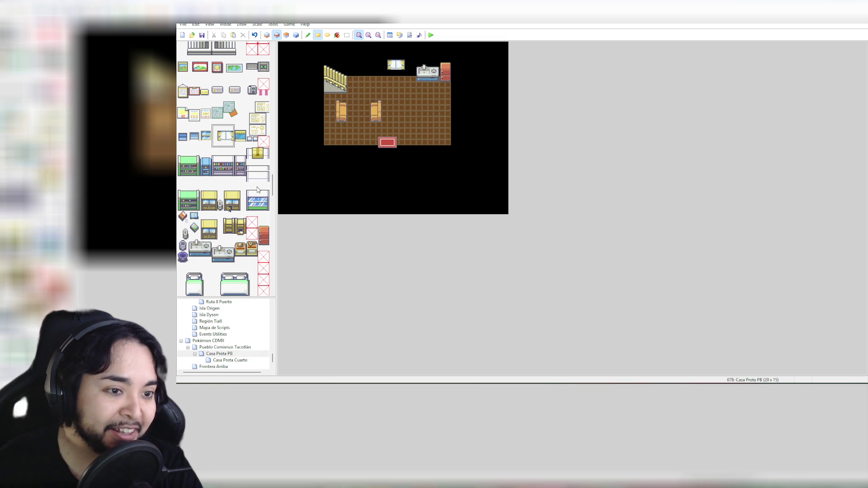
scroll(250, 234, down, 2)
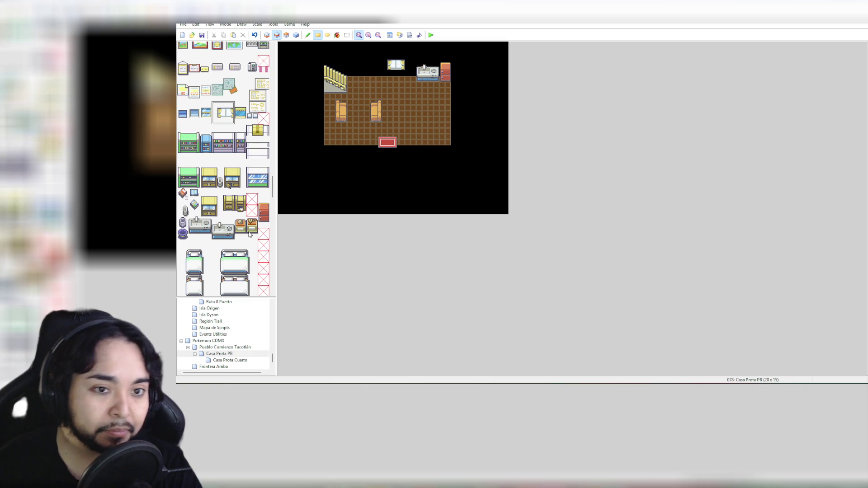
scroll(250, 233, down, 2)
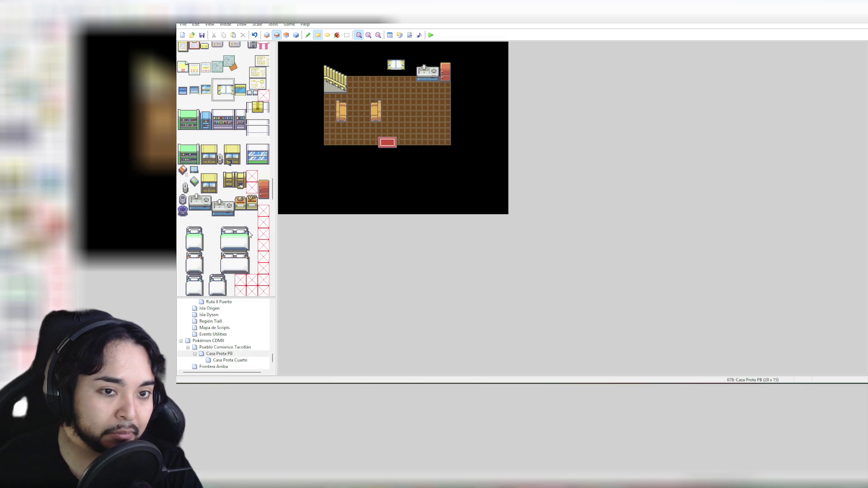
click(373, 65)
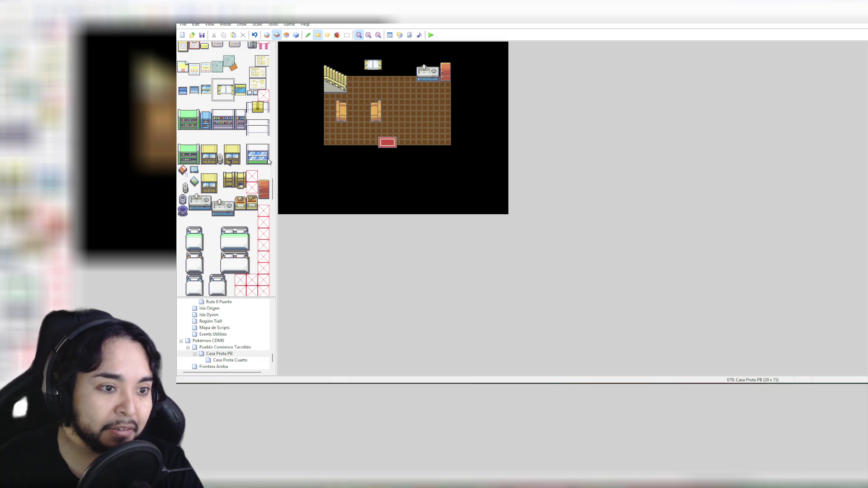
click(308, 35)
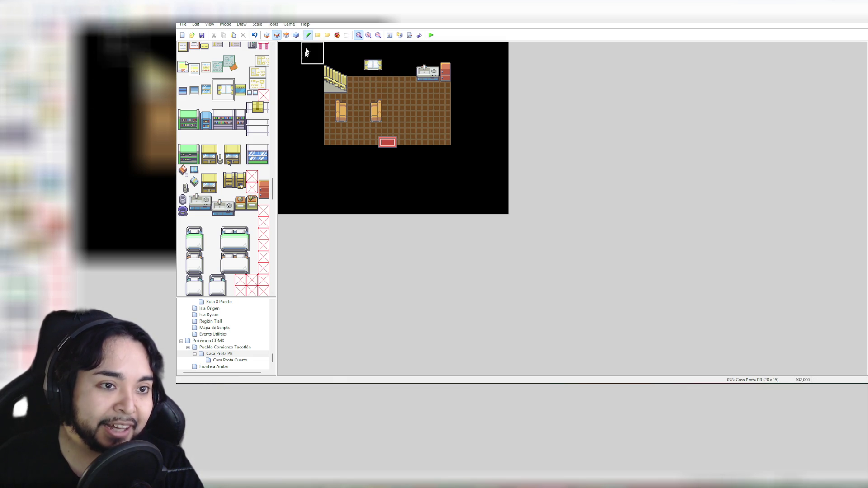
Step: Paint the glass display cabinet on the top wall and a small grey bin near the right wall
drag(252, 139, 268, 165)
click(400, 61)
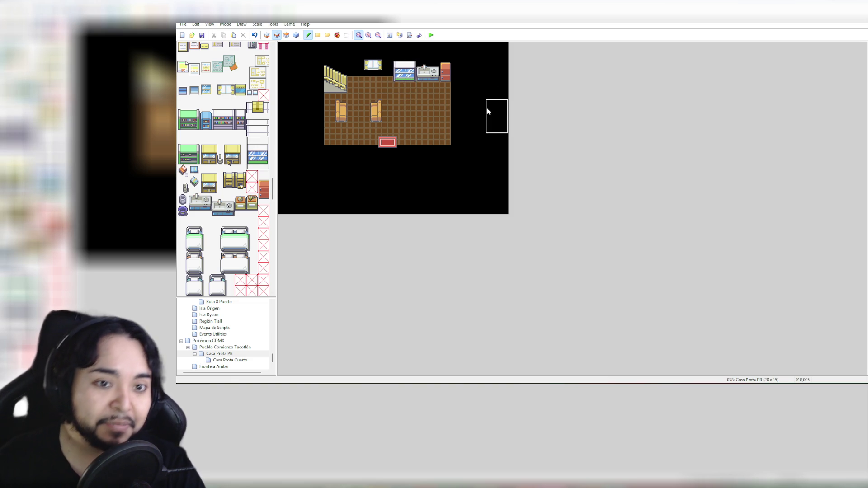
click(182, 199)
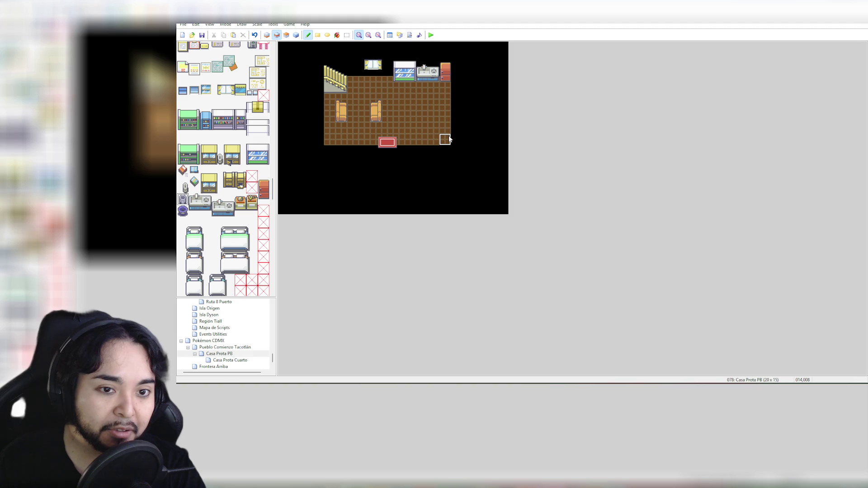
click(442, 116)
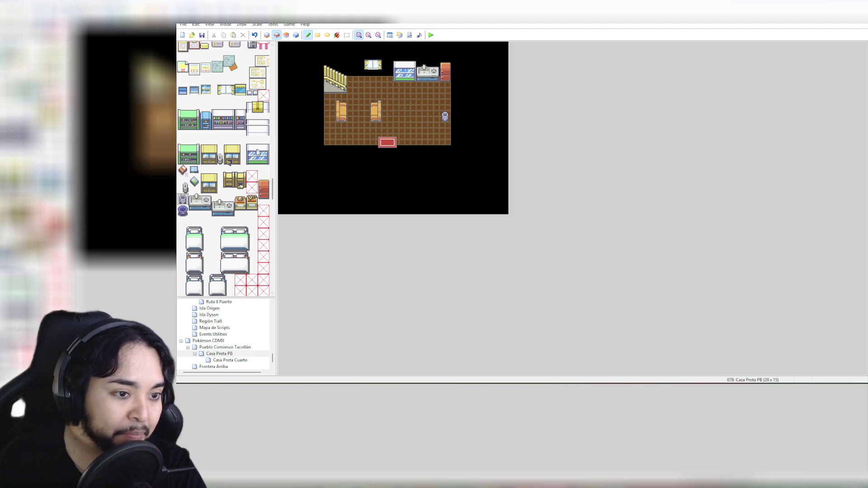
Step: Try a tall blue shelf on the top wall, then undo it because it covered the window
scroll(228, 184, down, 5)
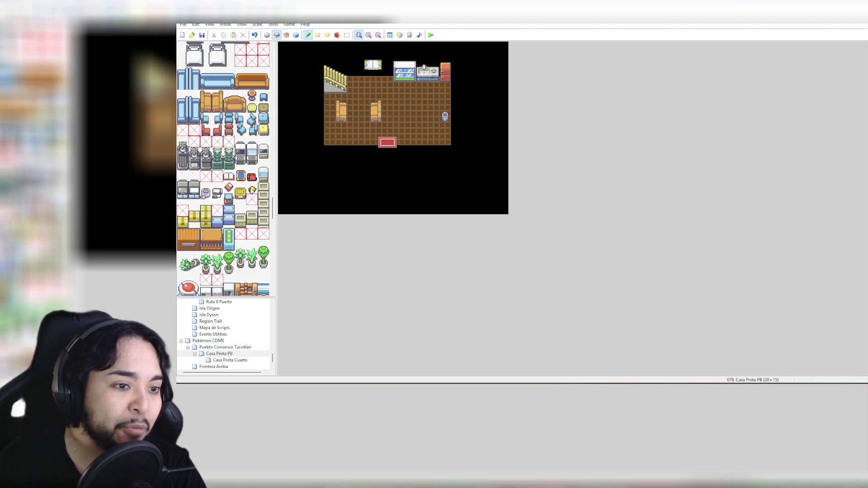
click(252, 107)
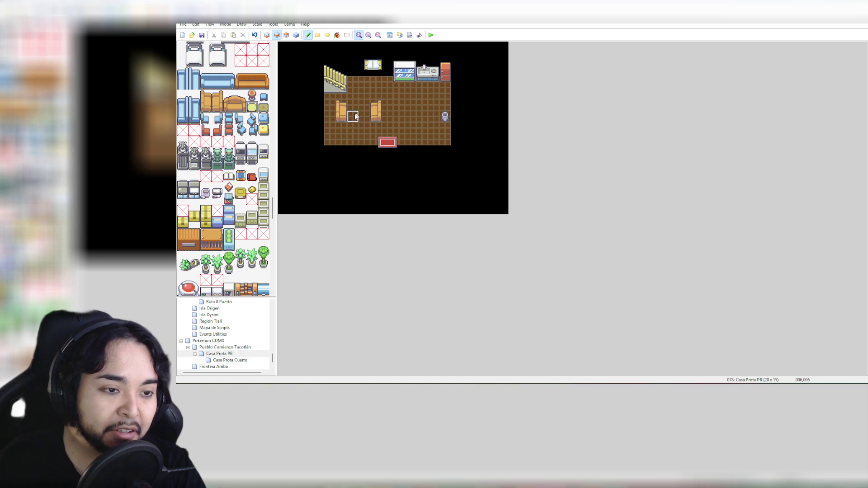
scroll(241, 201, up, 3)
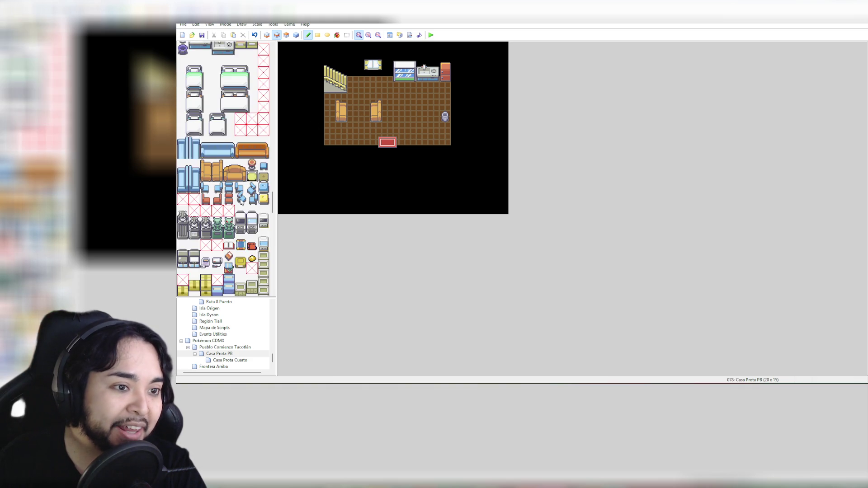
scroll(241, 201, up, 4)
scroll(241, 202, up, 8)
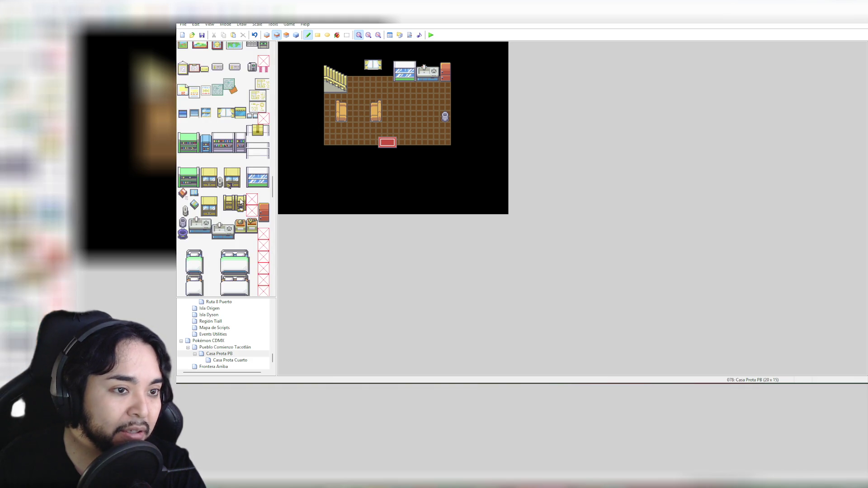
scroll(241, 201, down, 5)
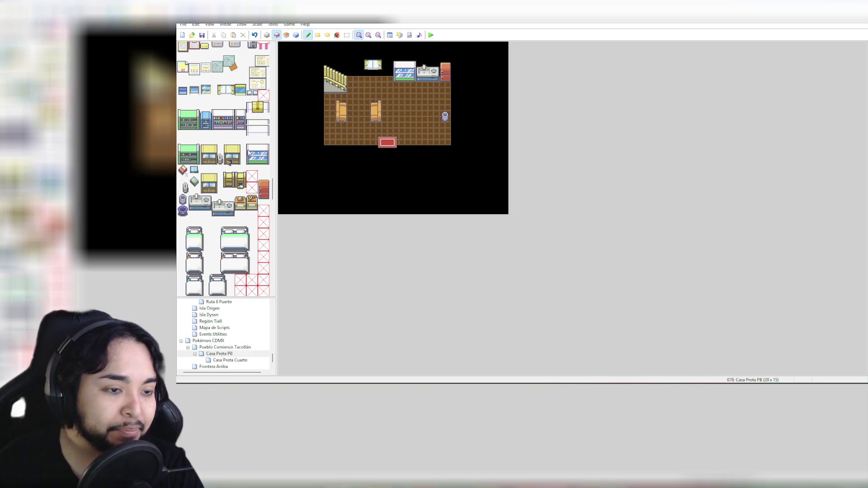
drag(205, 106, 206, 131)
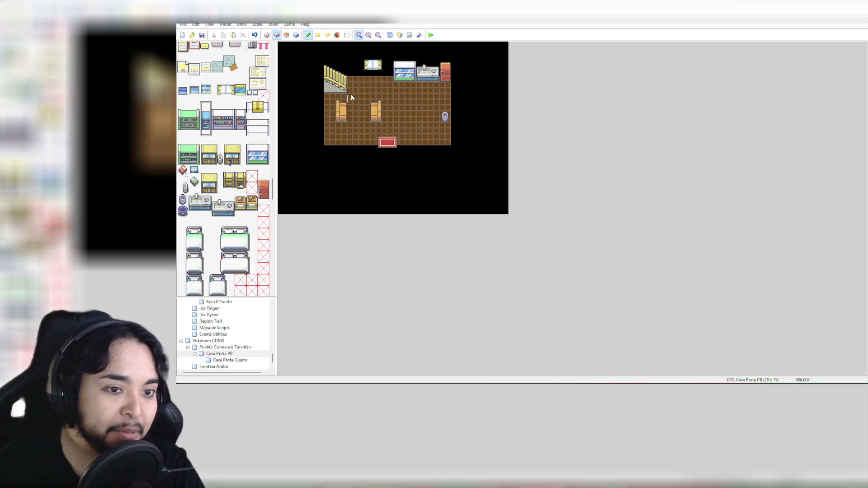
click(360, 61)
key(ctrl+z)
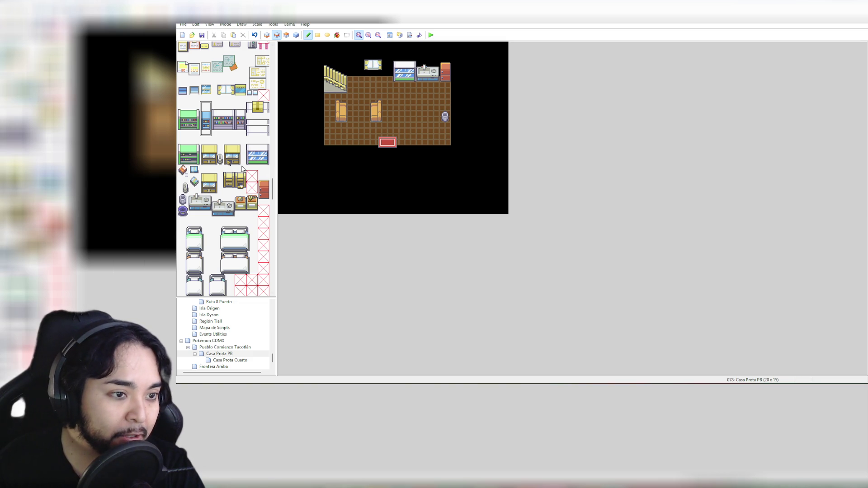
Step: Copy the small grey object from the right side and place it by the back wall
click(243, 139)
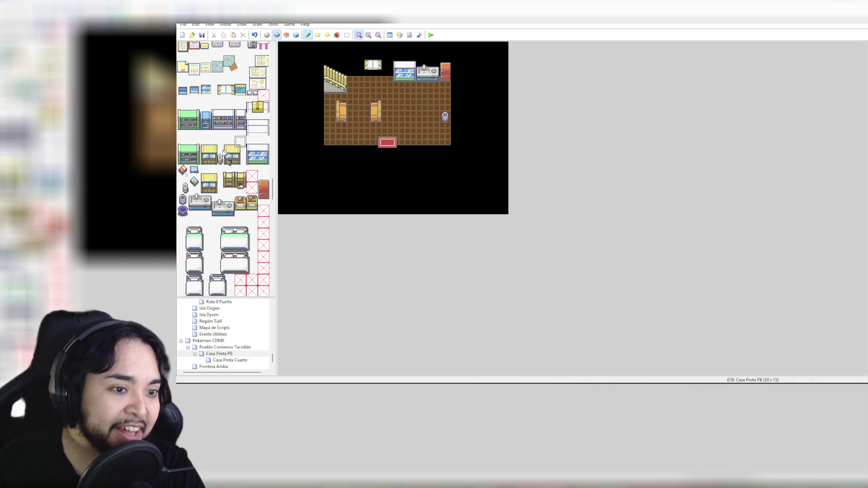
scroll(222, 167, down, 1)
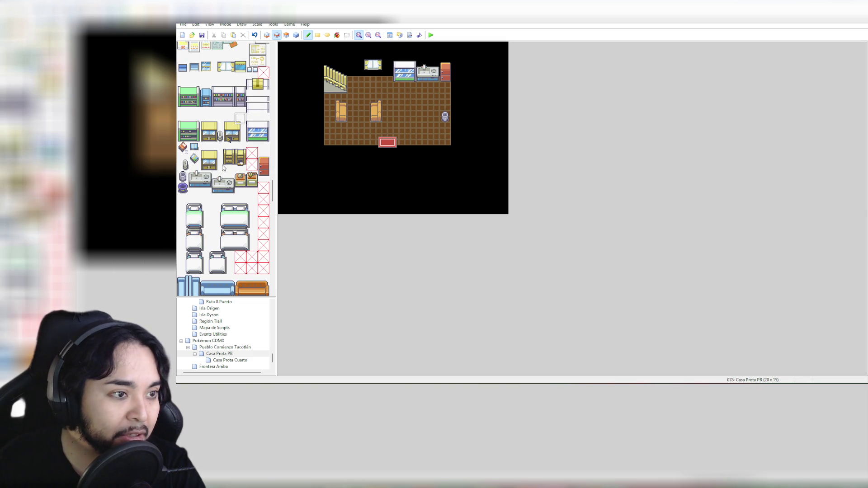
scroll(222, 168, down, 1)
scroll(226, 171, down, 1)
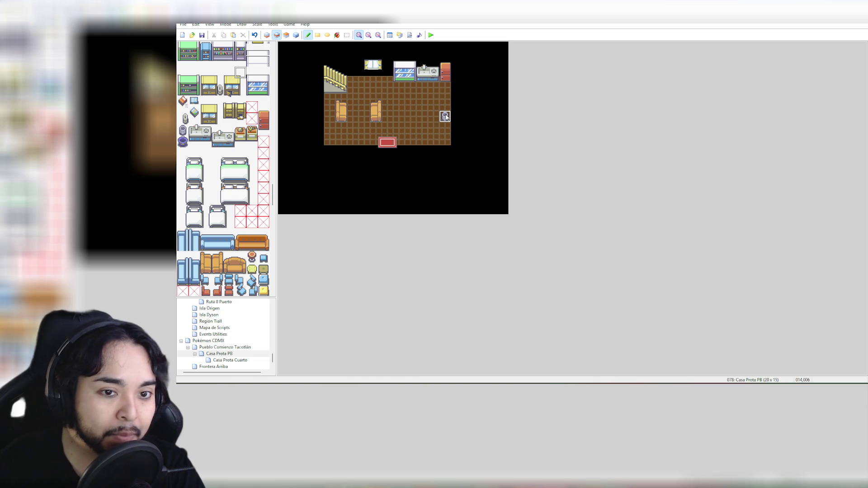
right_click(445, 117)
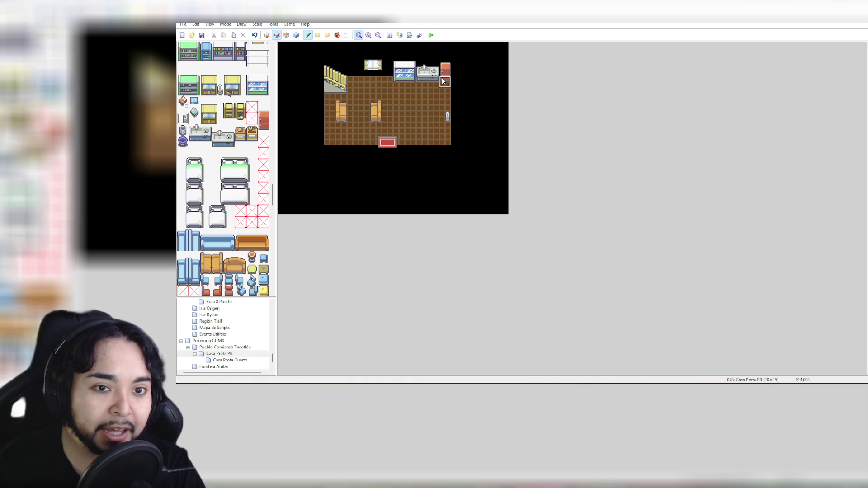
click(390, 82)
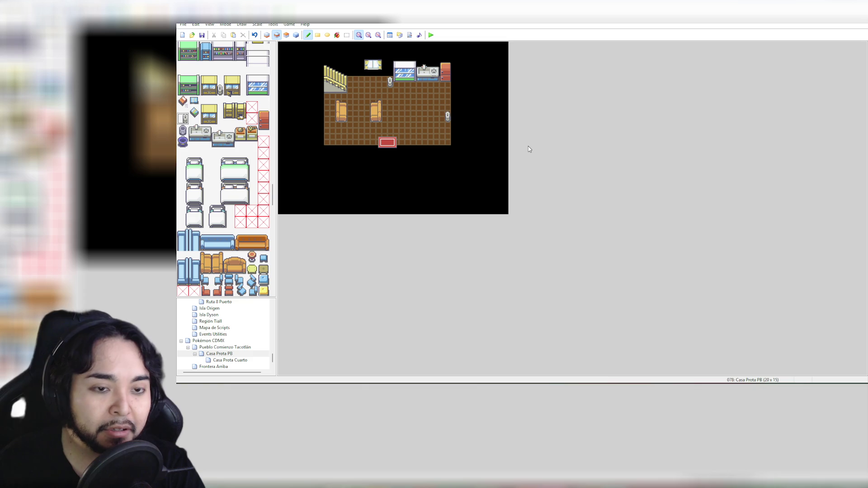
key(ctrl+z)
key(ctrl+z)
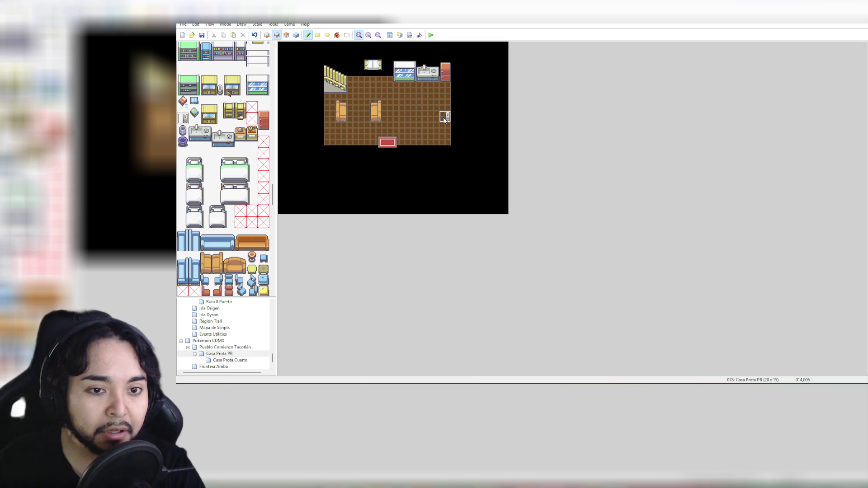
click(390, 83)
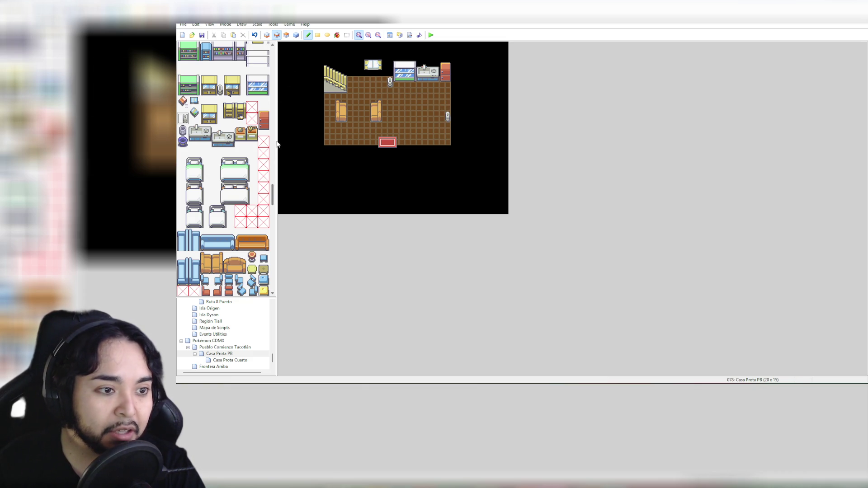
Step: Erase the small grey object on the room's right side with the blank tile
drag(274, 192, 273, 58)
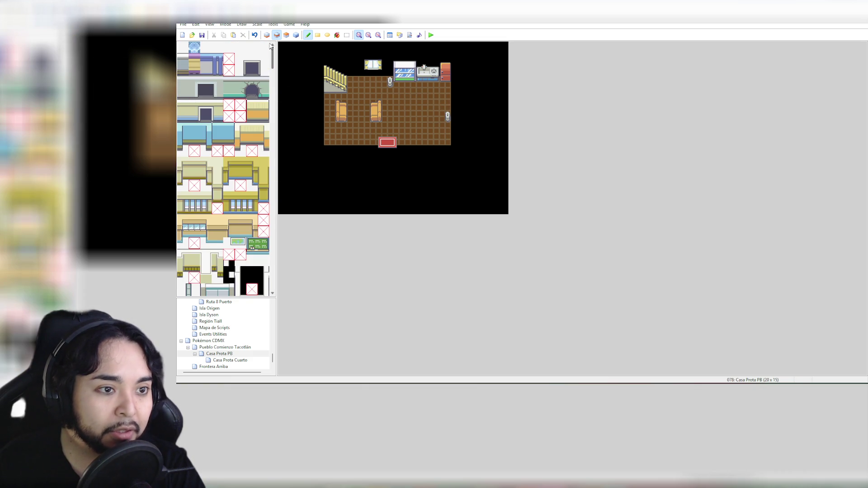
click(184, 47)
click(448, 116)
scroll(265, 233, down, 15)
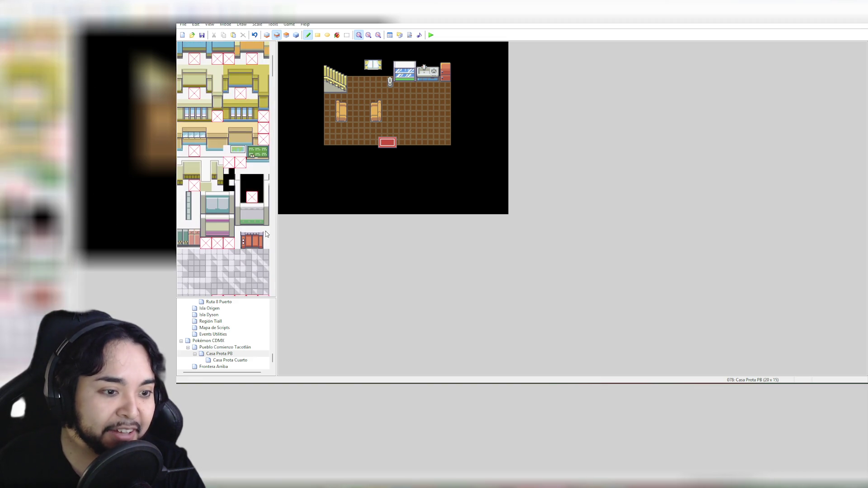
mouse_move(274, 87)
mouse_down()
mouse_move(279, 227)
mouse_move(281, 218)
mouse_up()
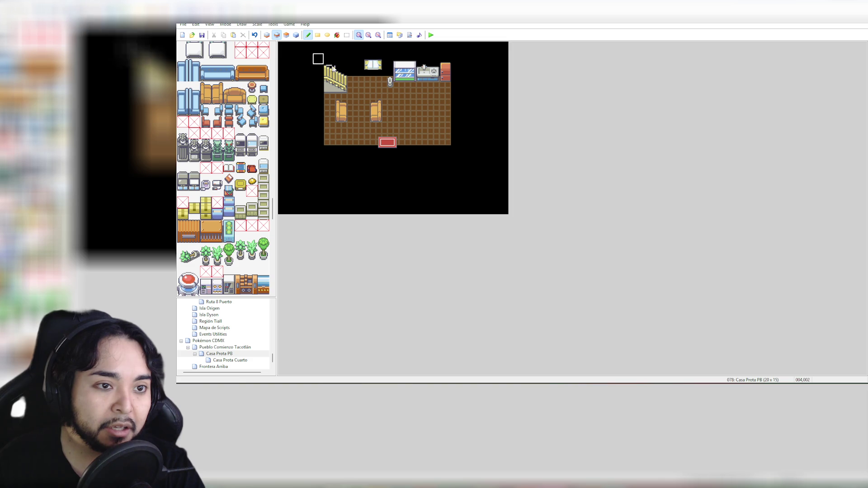
Step: Mark out the whole room area on layers 2 and 3, ending back on layer 2
drag(331, 60, 449, 154)
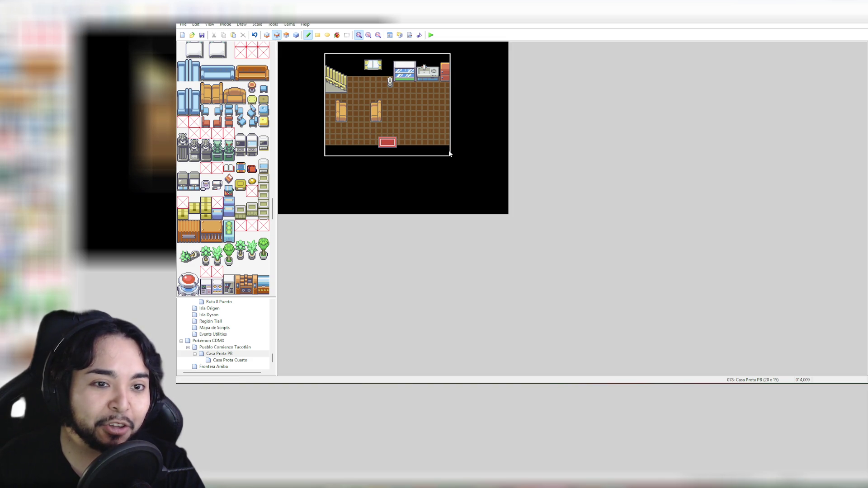
click(286, 35)
drag(323, 58, 448, 155)
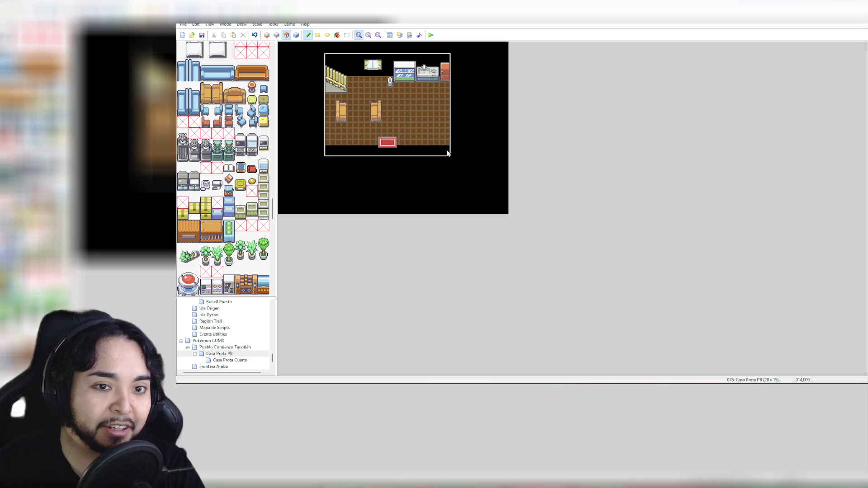
click(277, 37)
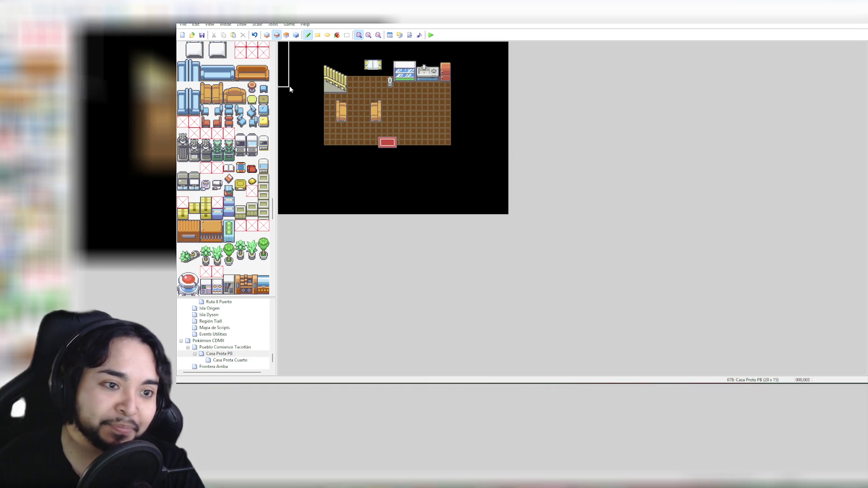
scroll(195, 52, up, 10)
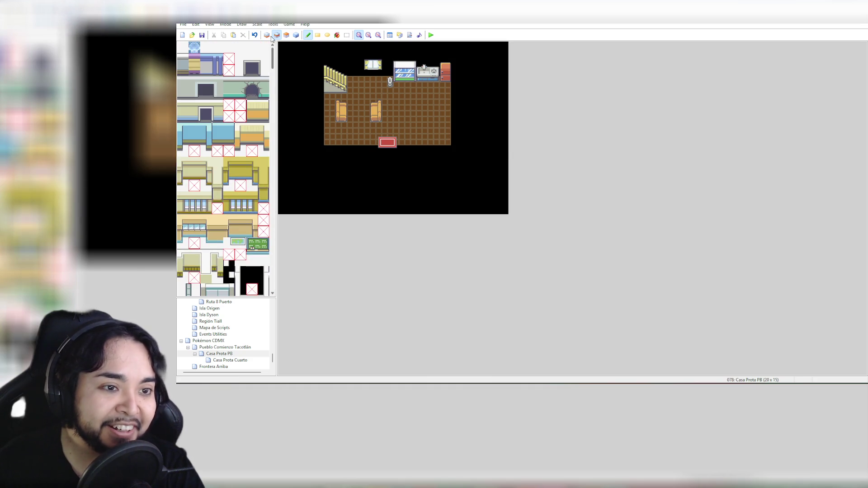
Step: Erase stray tiles at the room's top-left and along its edges with the blank tile
click(182, 47)
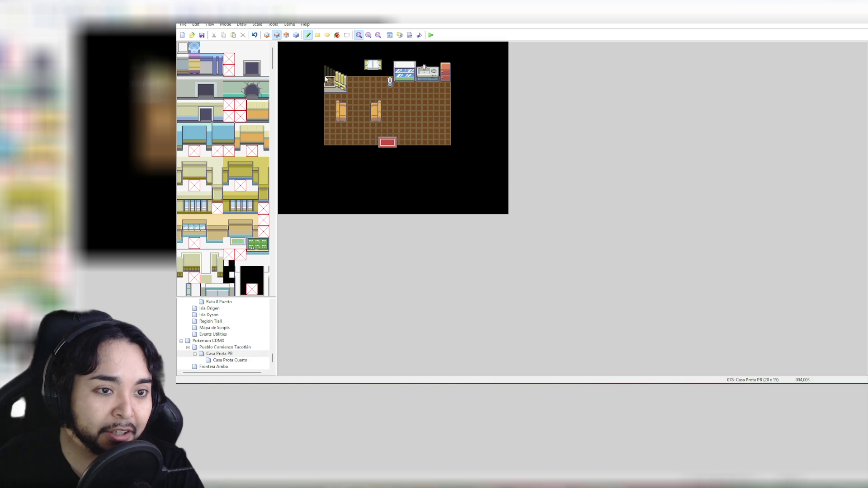
mouse_move(331, 69)
mouse_down()
mouse_move(339, 72)
mouse_move(340, 128)
mouse_move(366, 95)
mouse_move(387, 147)
mouse_move(399, 128)
mouse_move(398, 149)
mouse_up()
mouse_move(379, 67)
mouse_down()
mouse_move(368, 62)
mouse_move(388, 89)
mouse_move(397, 58)
mouse_move(413, 64)
mouse_move(434, 93)
mouse_up()
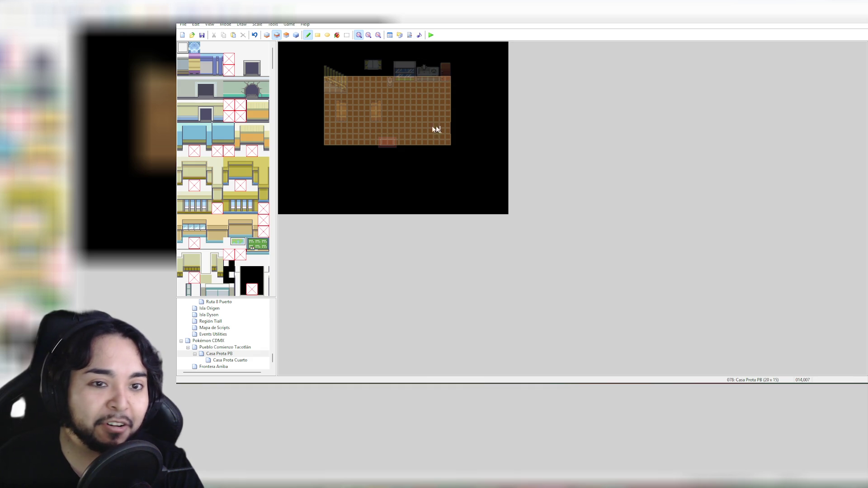
click(286, 34)
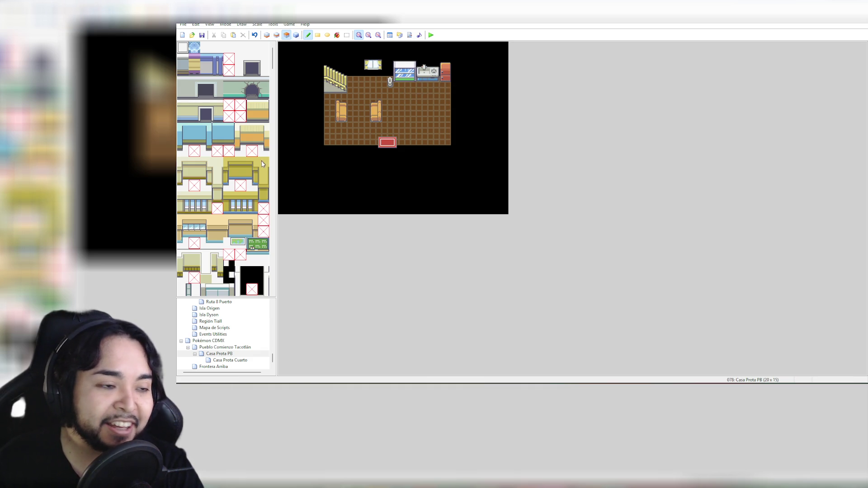
click(276, 35)
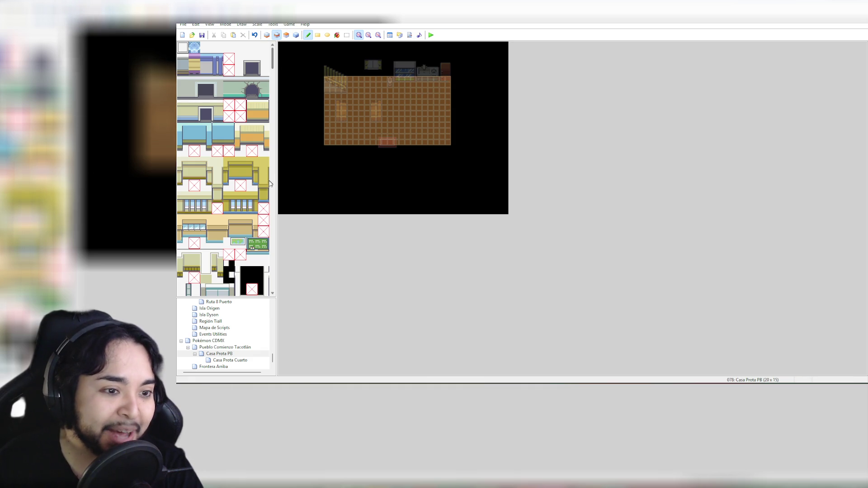
Step: Paint three-tile wall columns at the room's top-left and top-right corners
click(240, 132)
drag(240, 143, 240, 151)
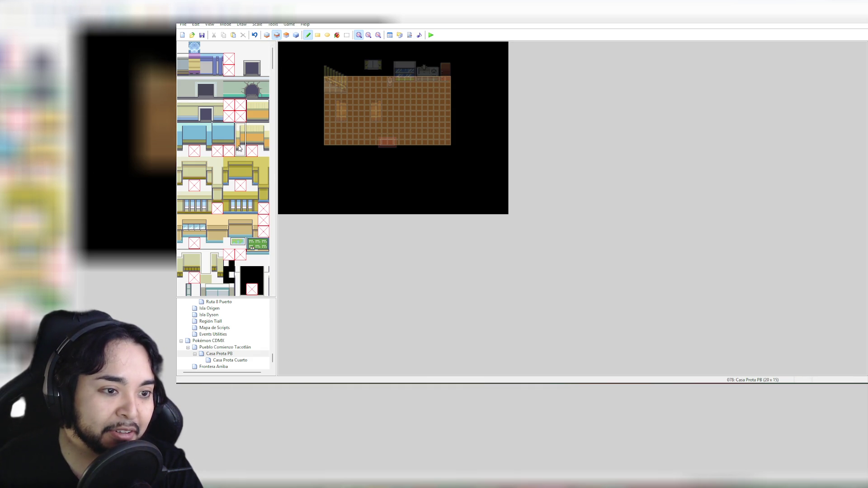
click(329, 60)
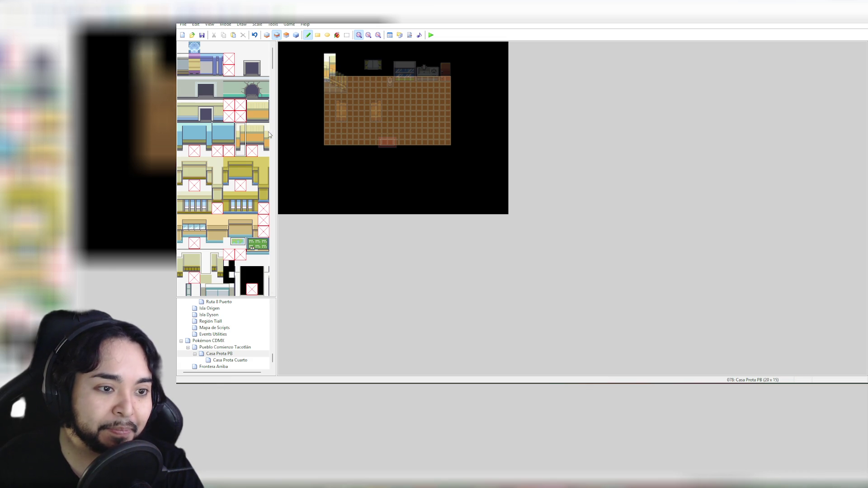
drag(264, 130, 267, 150)
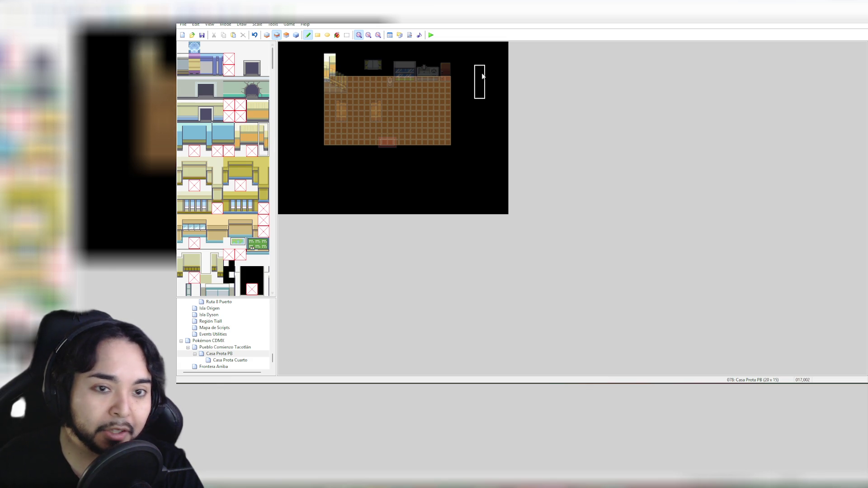
click(441, 65)
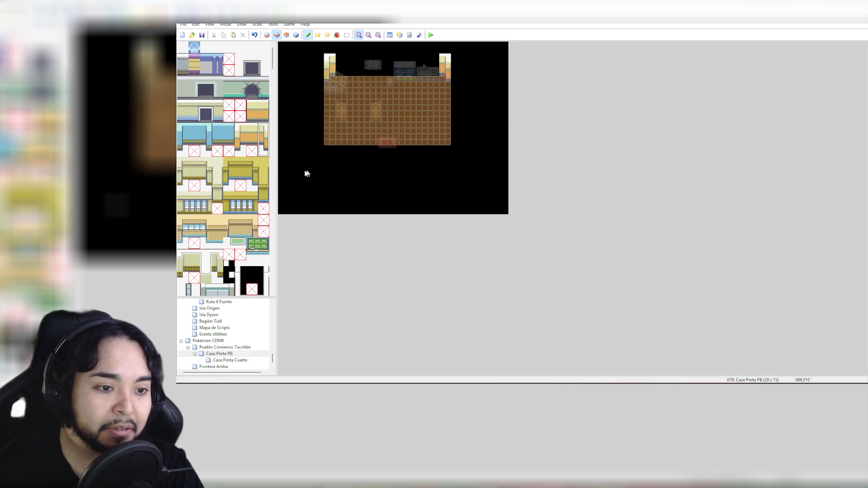
click(455, 63)
key(ctrl+z)
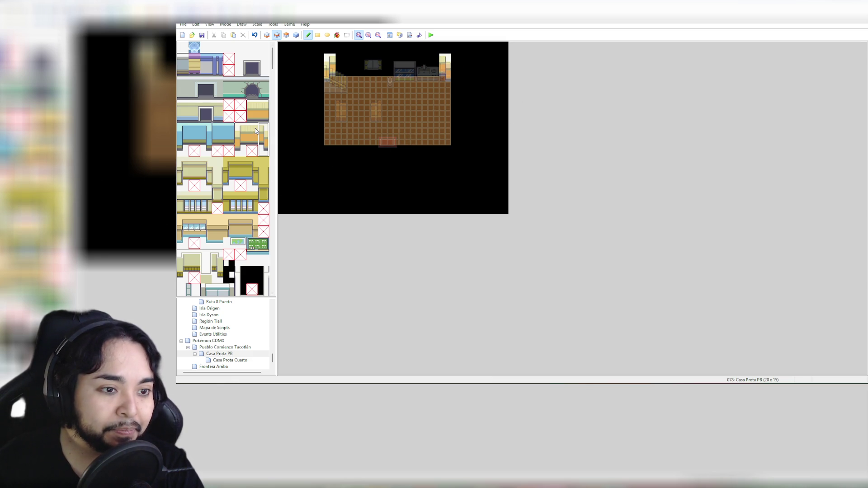
Step: Run a two-tile-tall wall piece across the top of the room
drag(252, 128, 252, 139)
drag(333, 65, 436, 65)
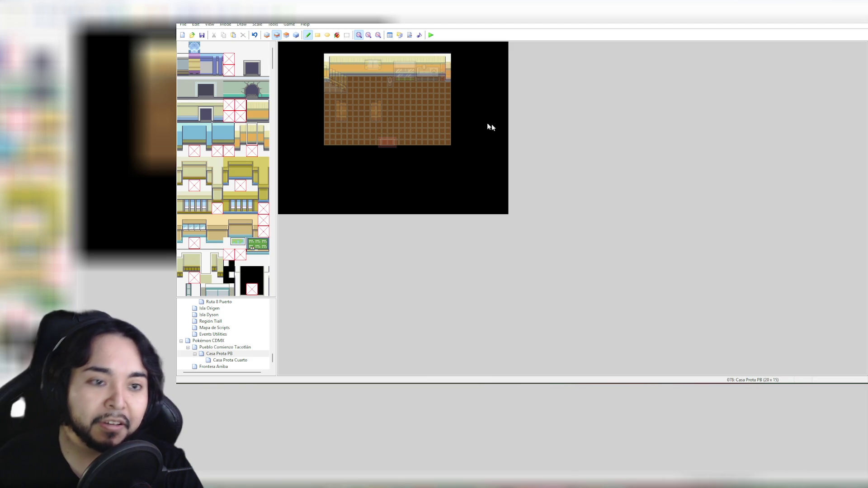
click(297, 36)
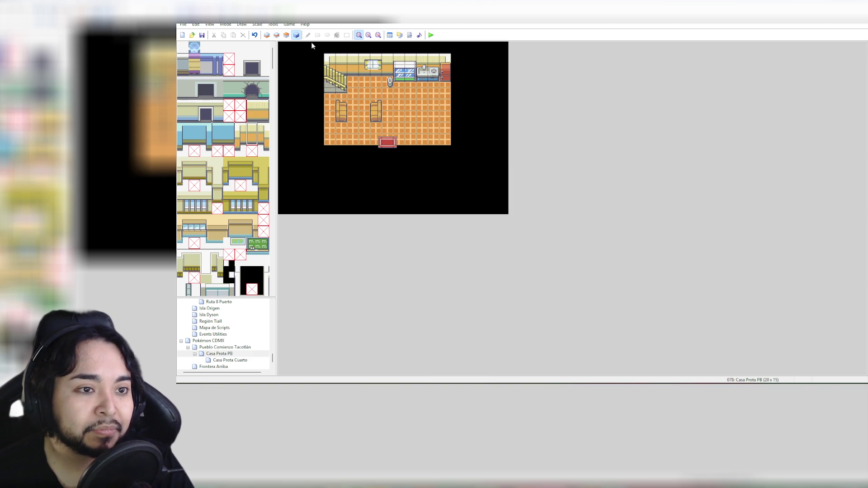
Step: On layer 3, shift the back-wall furniture block two tiles left
click(286, 36)
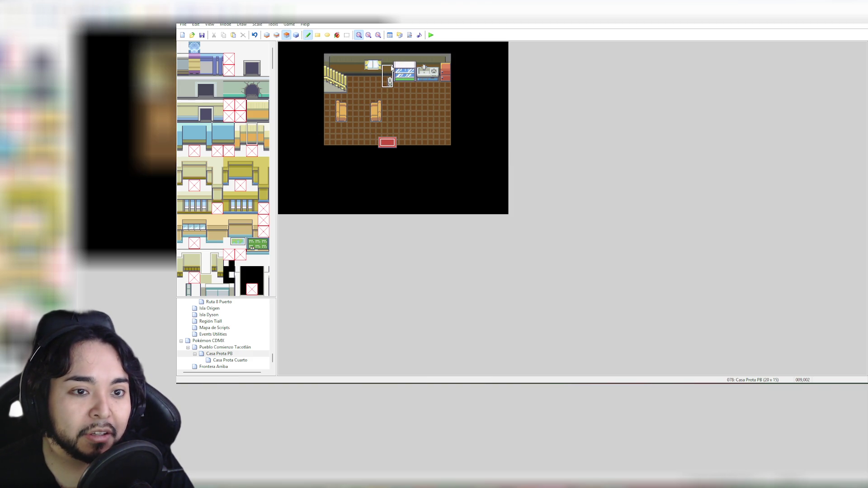
drag(387, 58, 445, 91)
drag(362, 55, 422, 84)
click(427, 84)
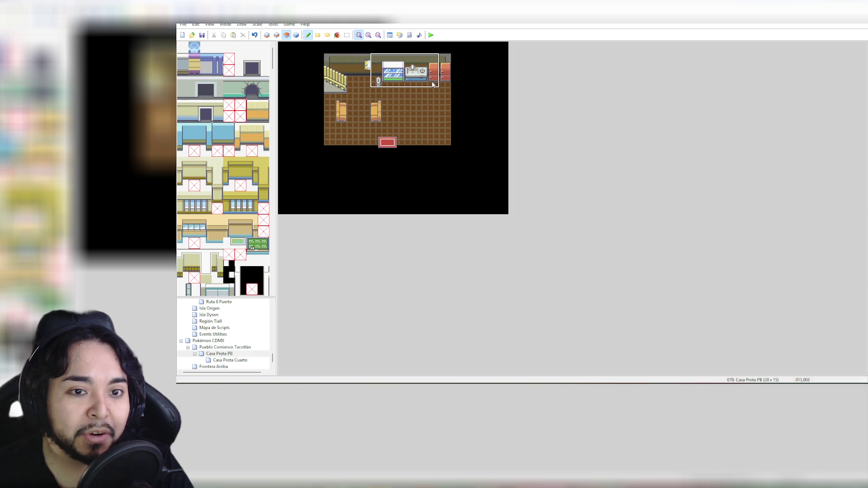
click(443, 85)
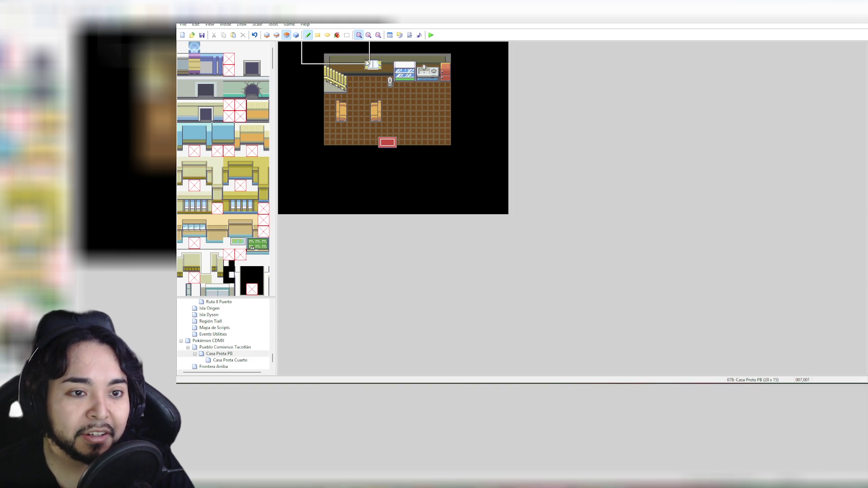
click(419, 81)
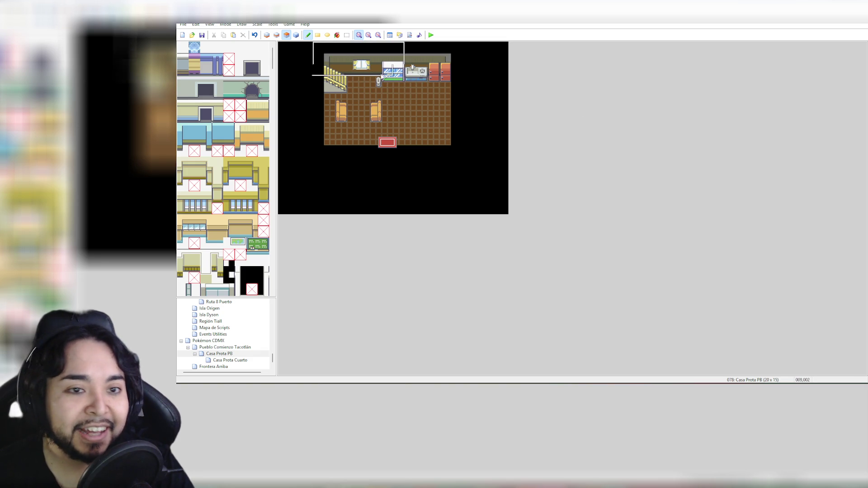
Step: Erase the leftover tile beside the orange chest and the small object on the floor
click(183, 47)
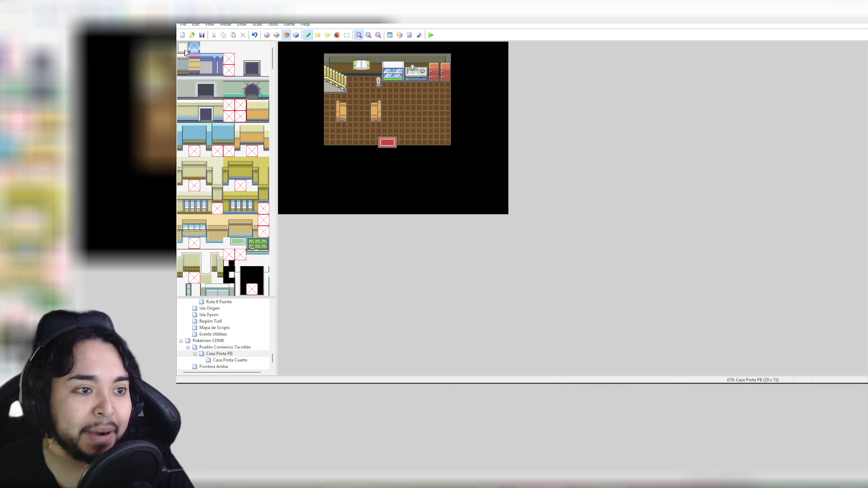
click(445, 70)
click(378, 81)
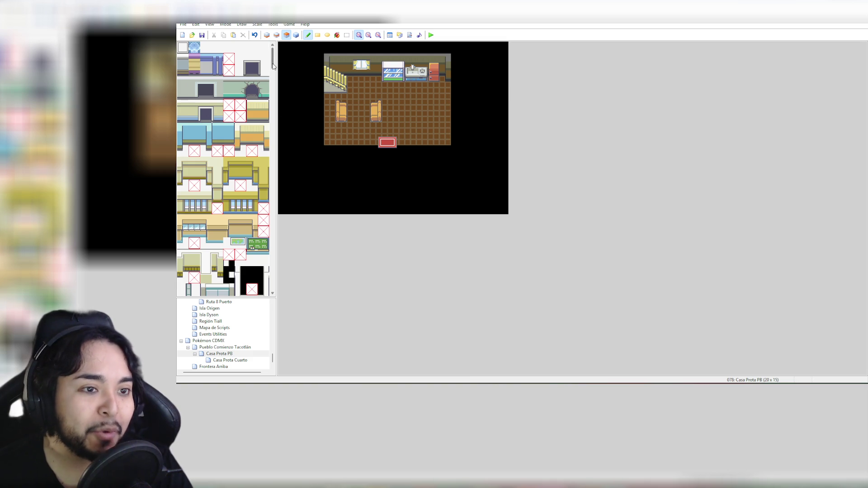
click(274, 84)
mouse_move(279, 86)
mouse_down()
mouse_move(277, 74)
mouse_move(284, 207)
mouse_up()
click(183, 65)
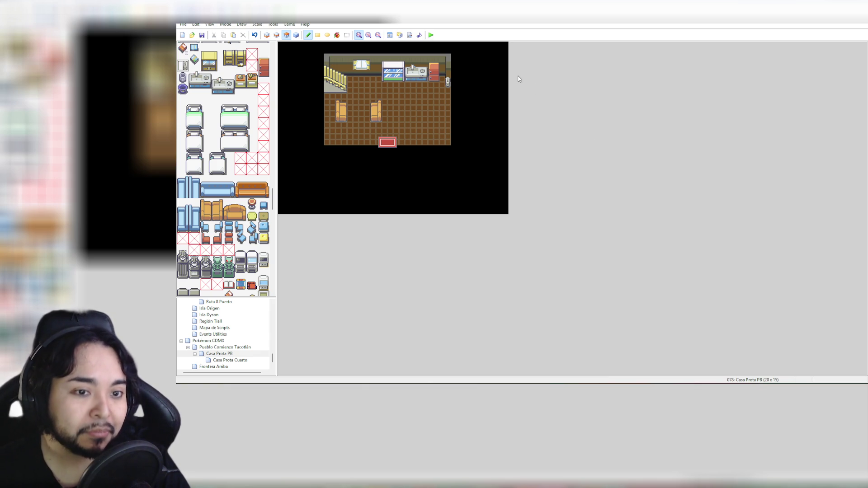
scroll(217, 184, down, 10)
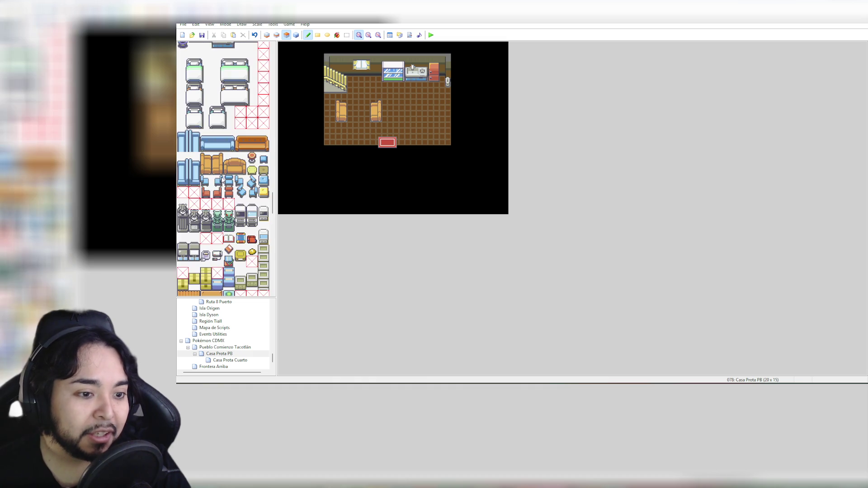
scroll(225, 178, down, 10)
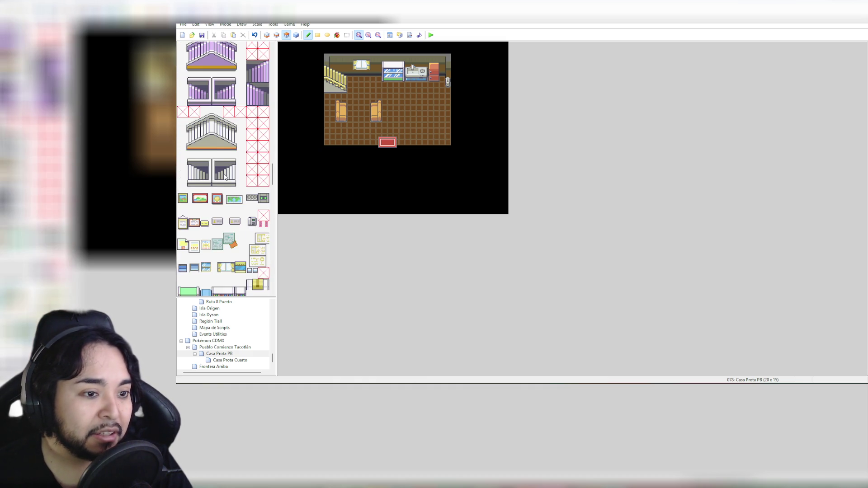
scroll(225, 178, down, 5)
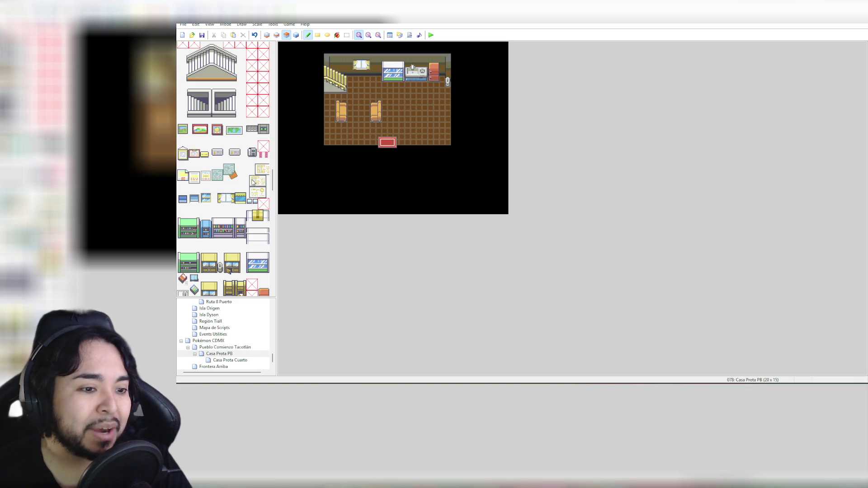
scroll(252, 182, down, 10)
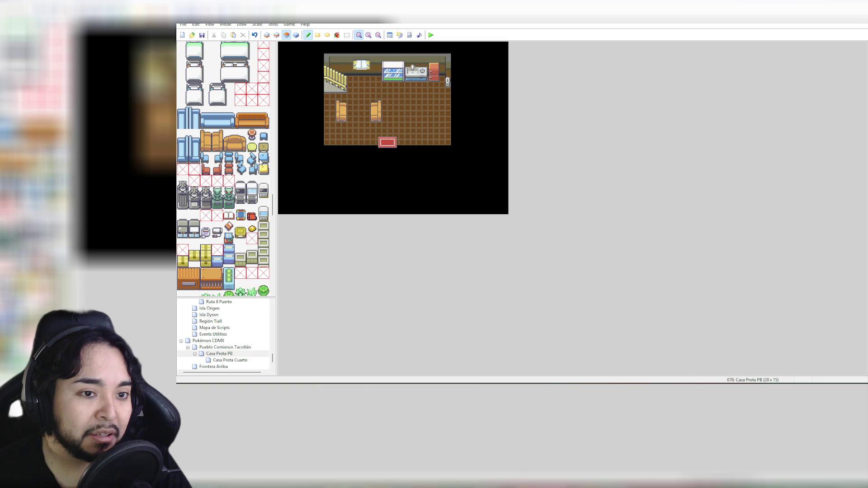
click(252, 135)
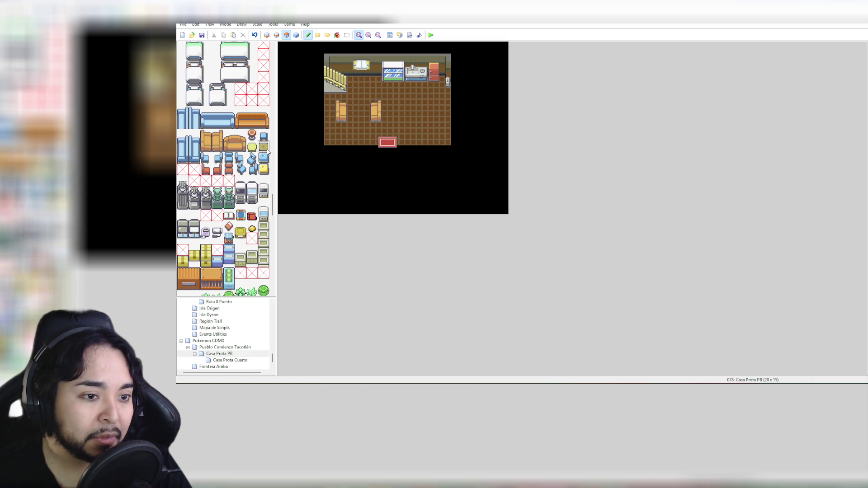
scroll(244, 166, down, 10)
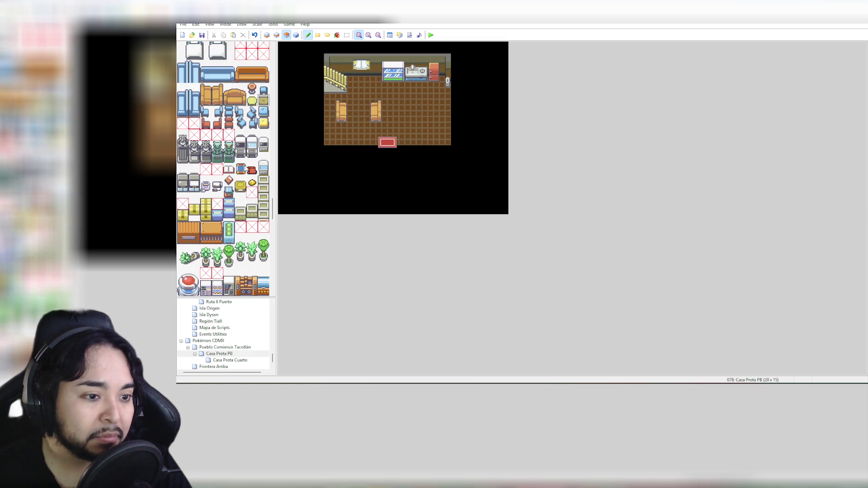
drag(273, 217, 284, 50)
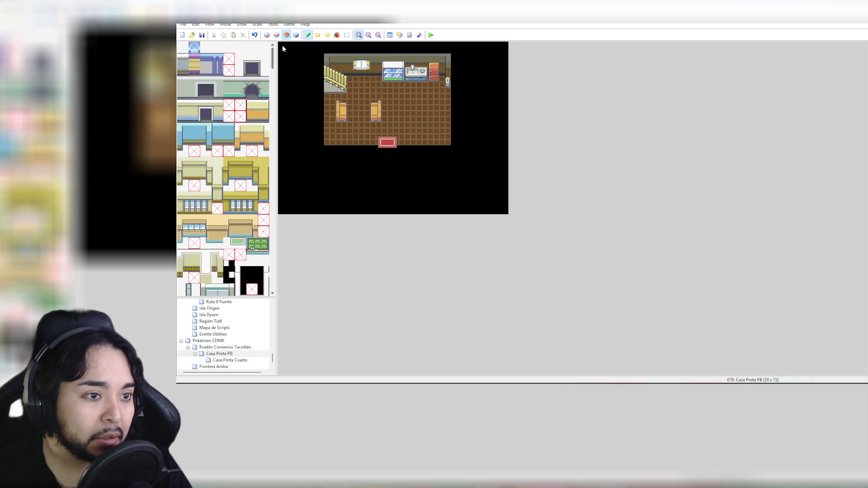
click(194, 47)
click(411, 116)
mouse_move(425, 129)
mouse_down()
mouse_move(423, 106)
mouse_move(433, 116)
mouse_move(411, 127)
mouse_move(445, 128)
mouse_up()
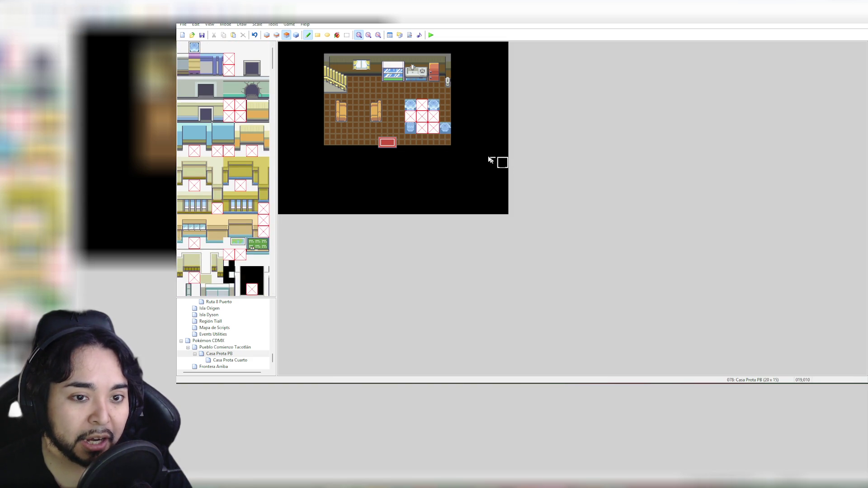
key(ctrl+z)
click(425, 105)
click(423, 94)
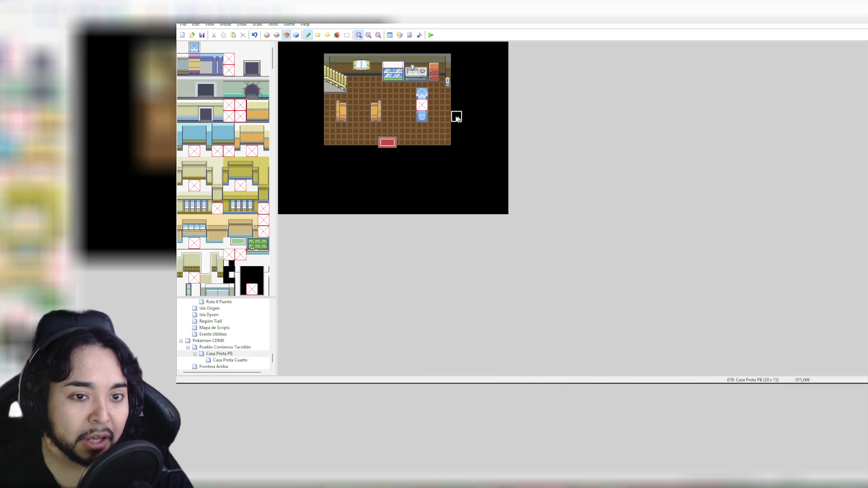
key(ctrl+z)
click(433, 122)
key(ctrl+z)
scroll(233, 184, down, 15)
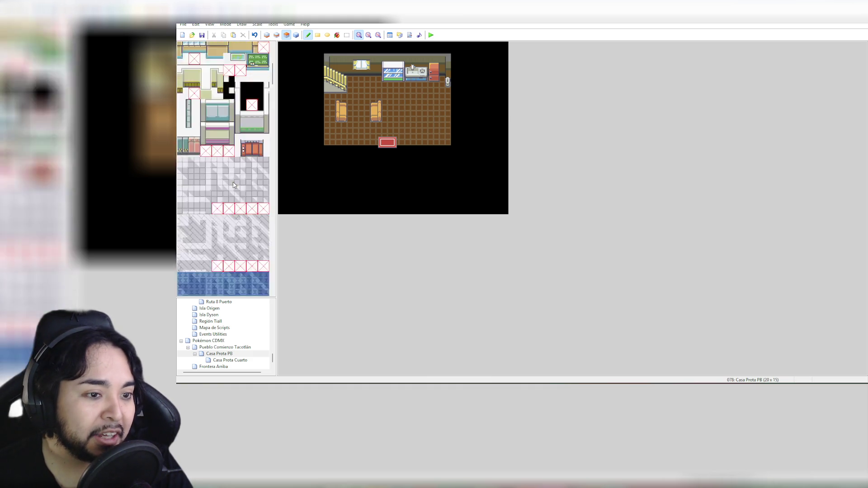
scroll(235, 184, down, 10)
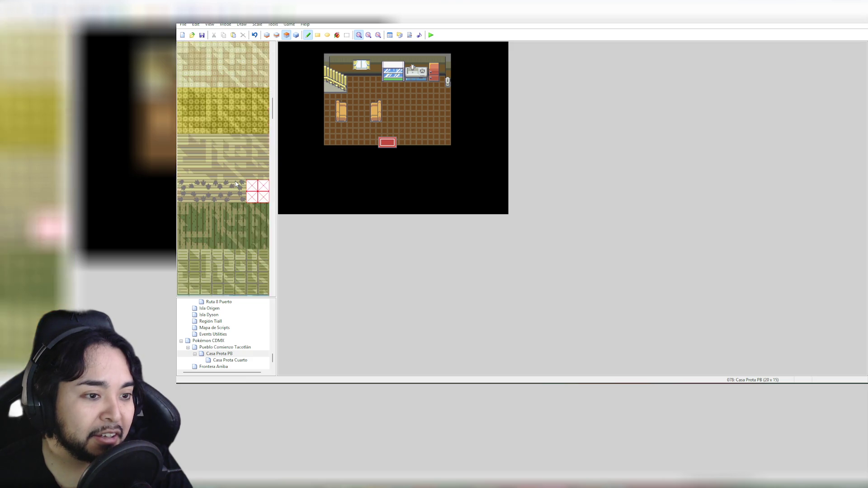
drag(275, 105, 275, 153)
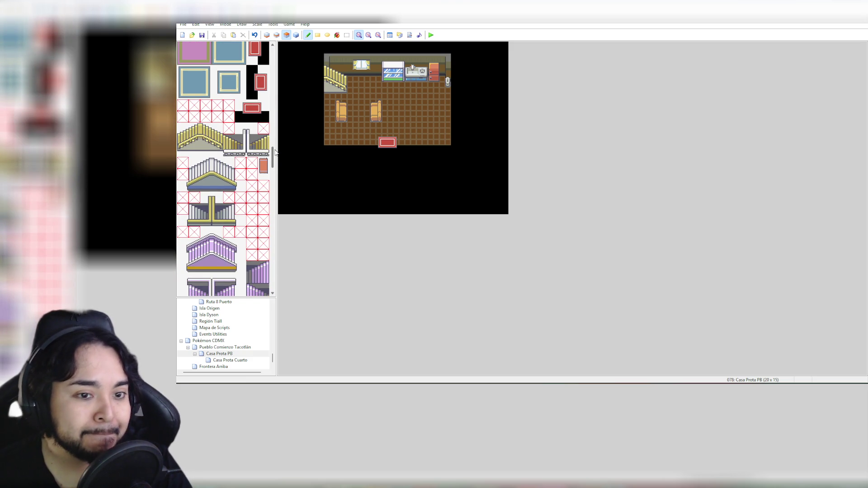
drag(275, 152, 277, 173)
click(419, 119)
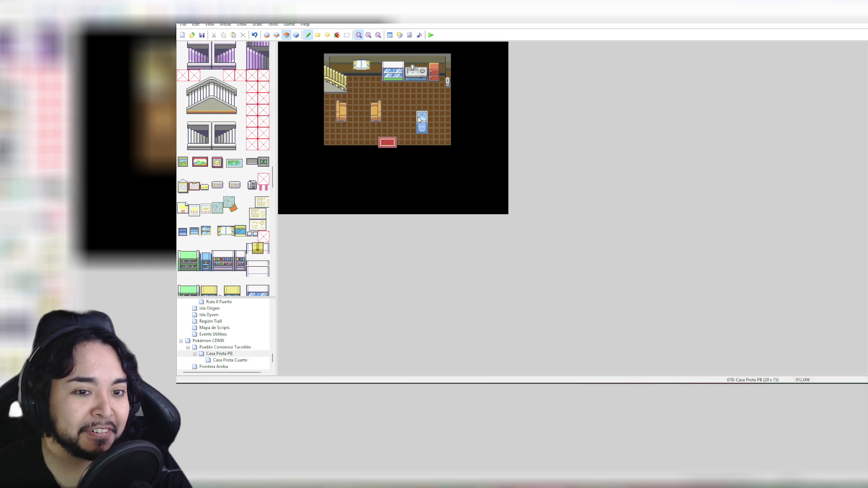
key(ctrl+z)
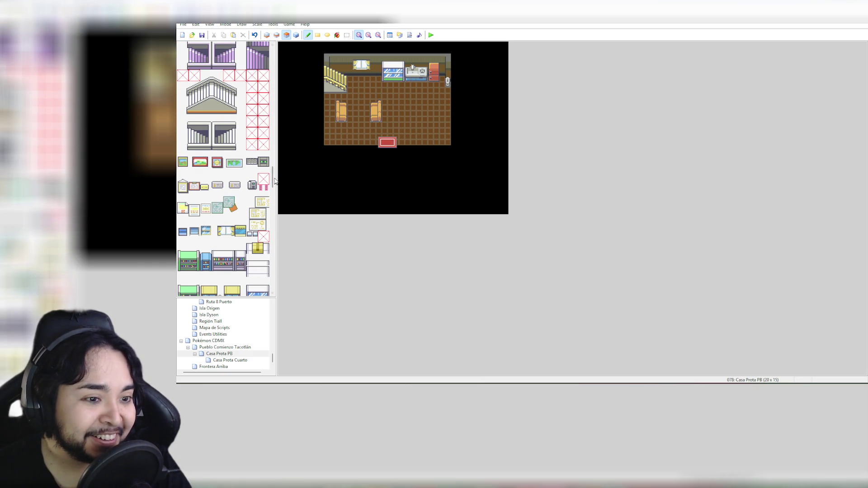
drag(275, 183, 275, 193)
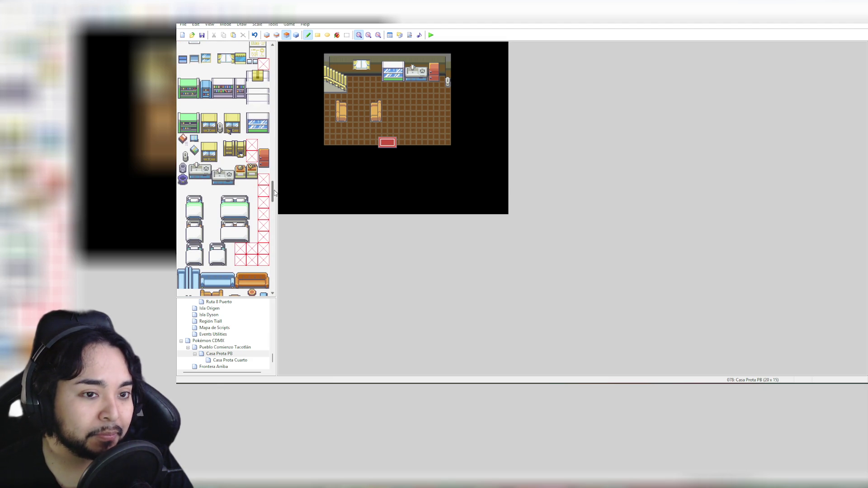
drag(275, 193, 273, 206)
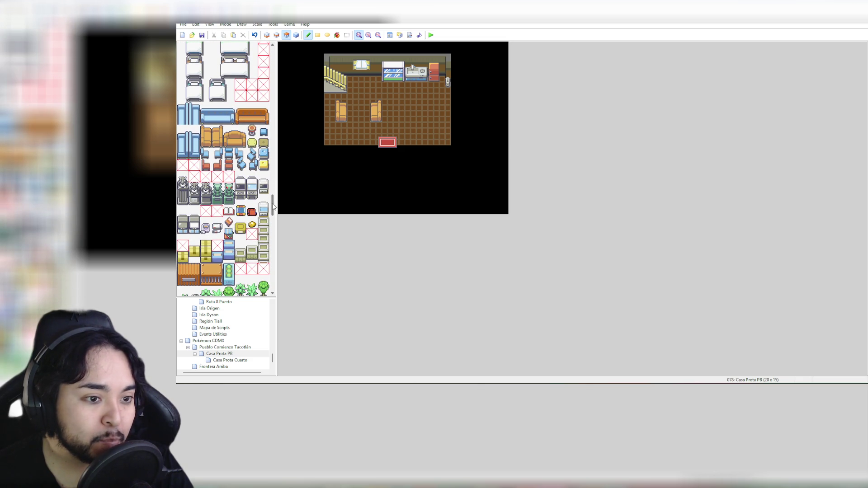
drag(273, 206, 272, 219)
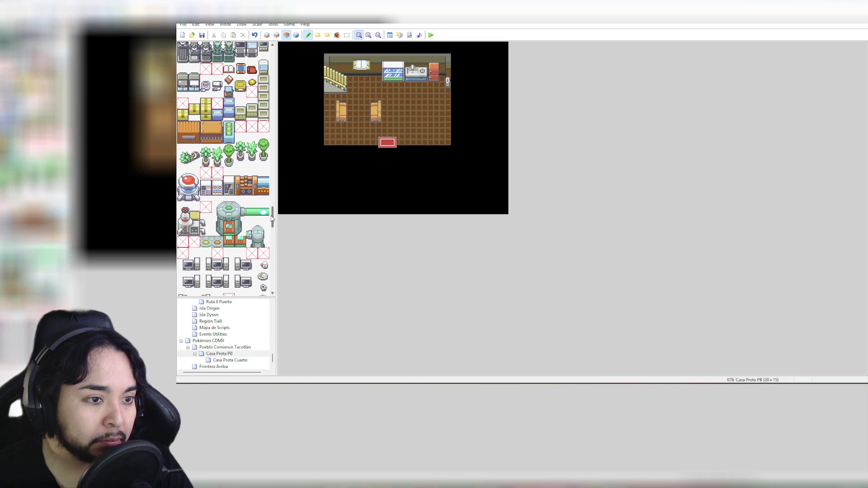
click(199, 114)
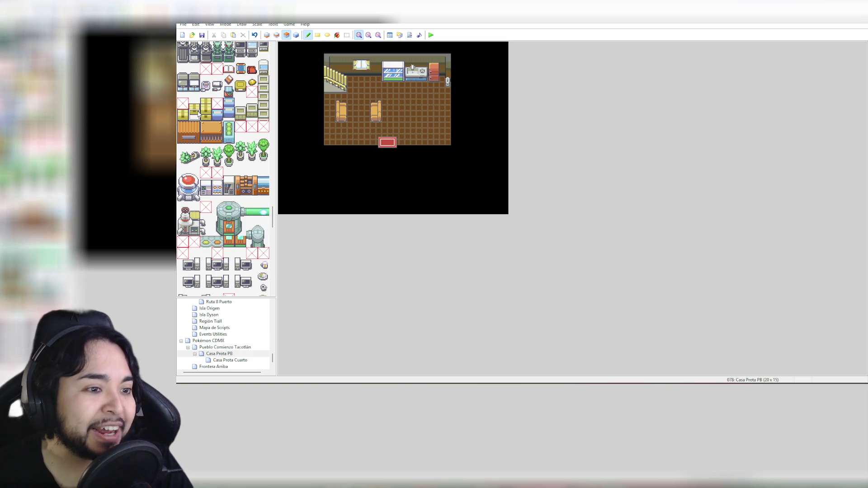
Step: Place a small yellow object and the tall potted plant against the room's right wall
click(186, 117)
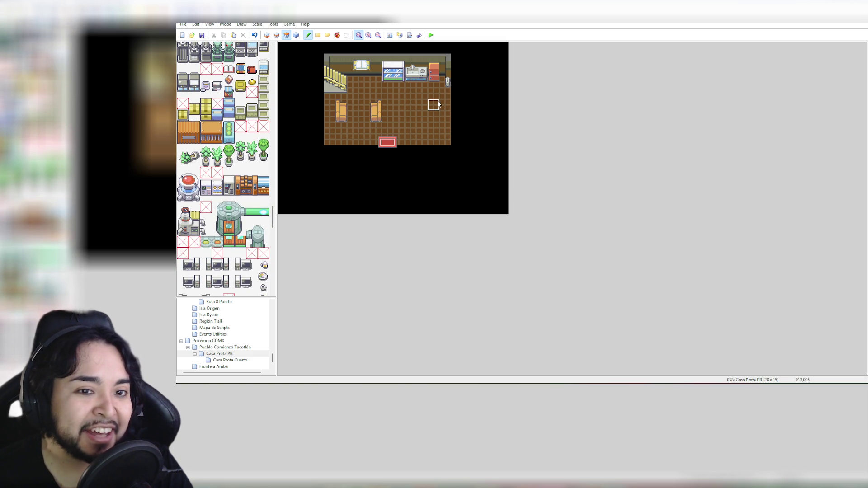
click(446, 117)
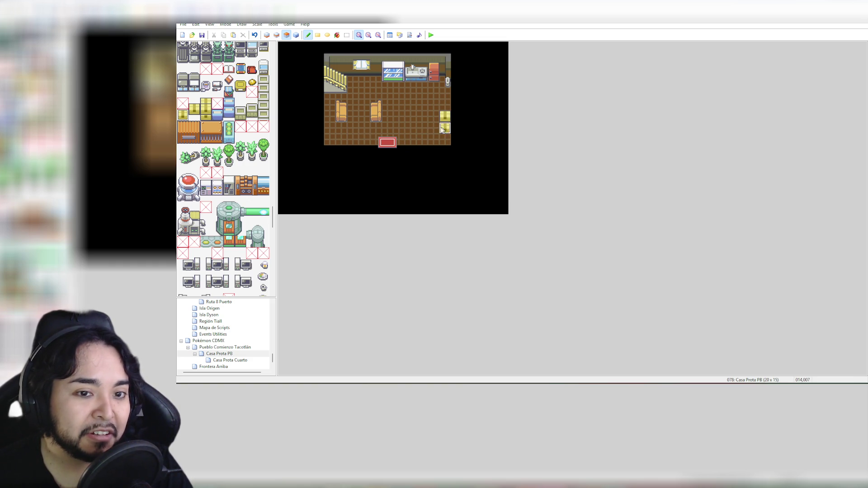
drag(264, 138, 265, 162)
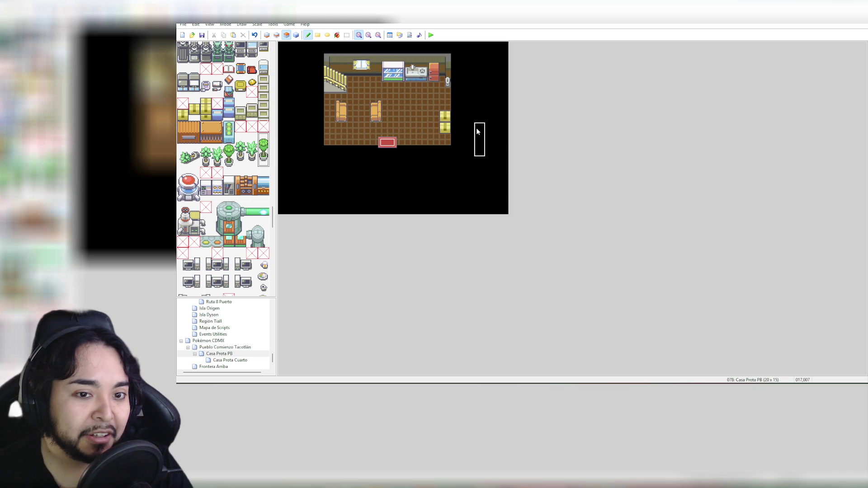
click(444, 118)
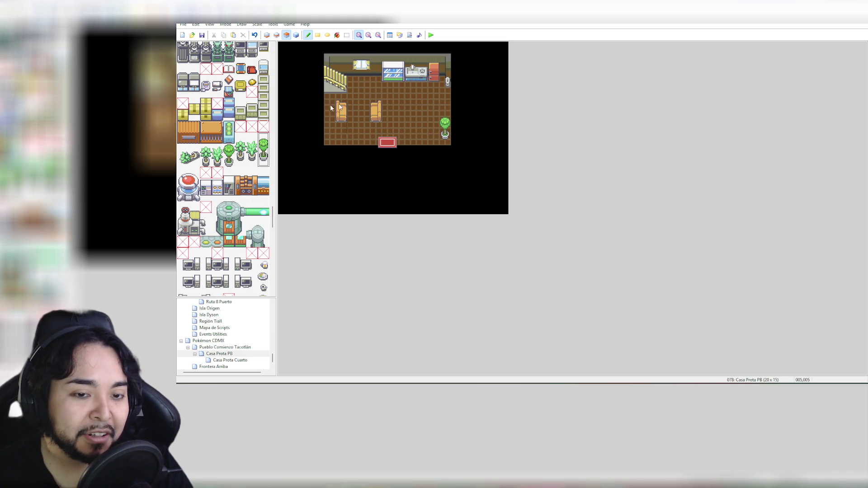
click(206, 109)
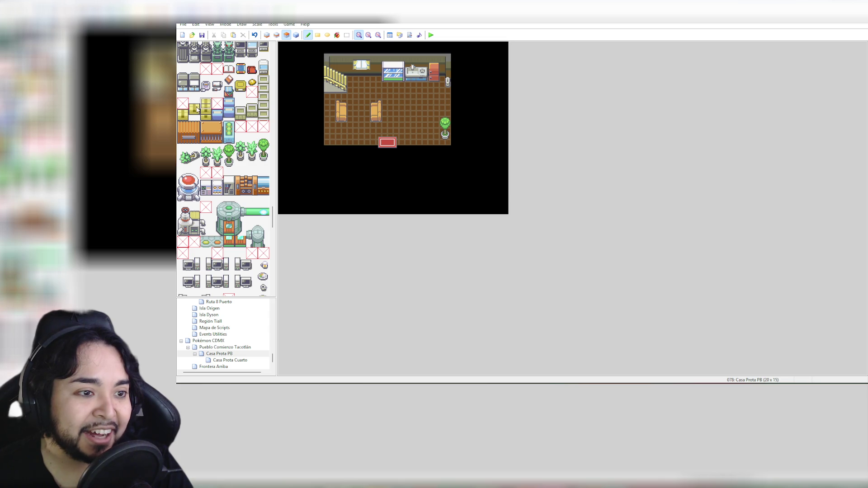
click(276, 35)
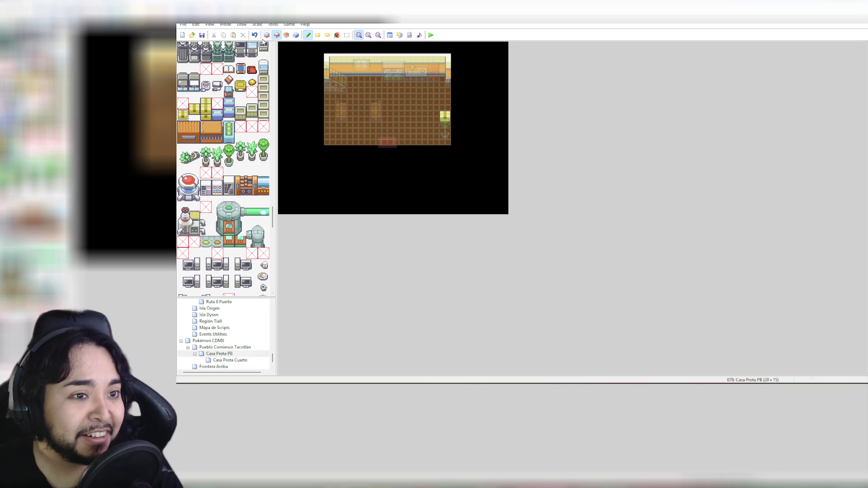
Step: Save the project and stamp the round wooden table between the two chairs on layer 3
click(202, 36)
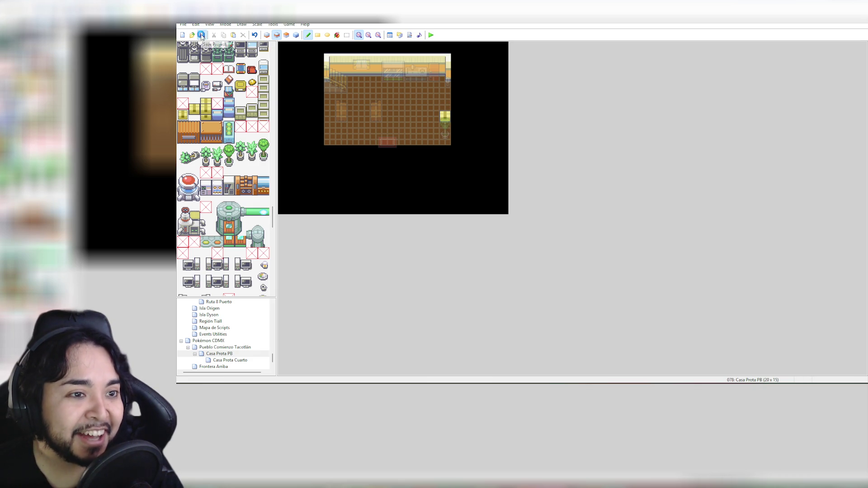
click(296, 36)
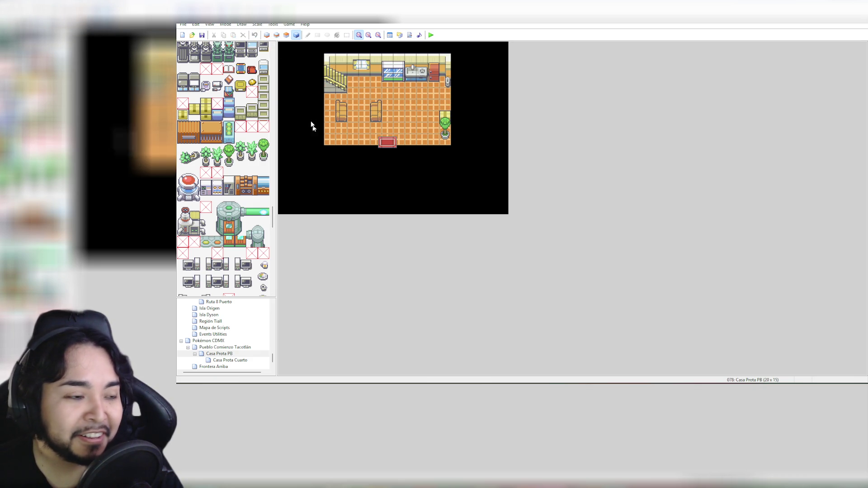
scroll(250, 153, down, 2)
scroll(250, 151, down, 2)
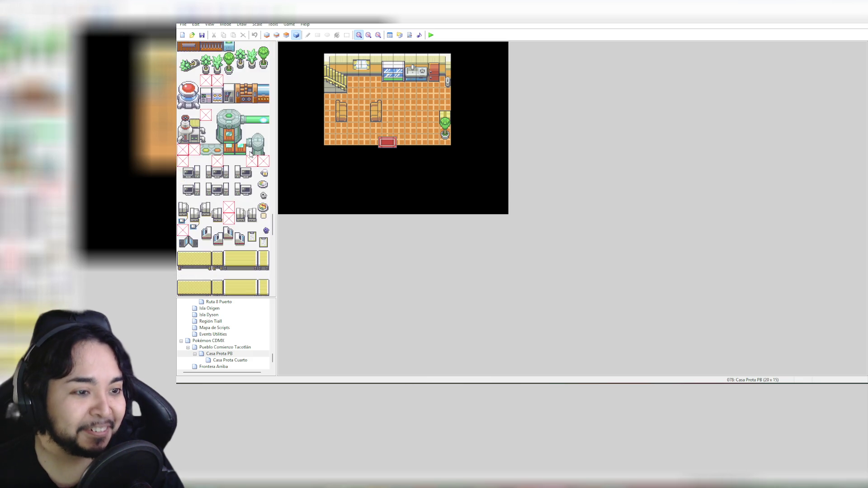
scroll(260, 154, down, 2)
scroll(260, 154, down, 6)
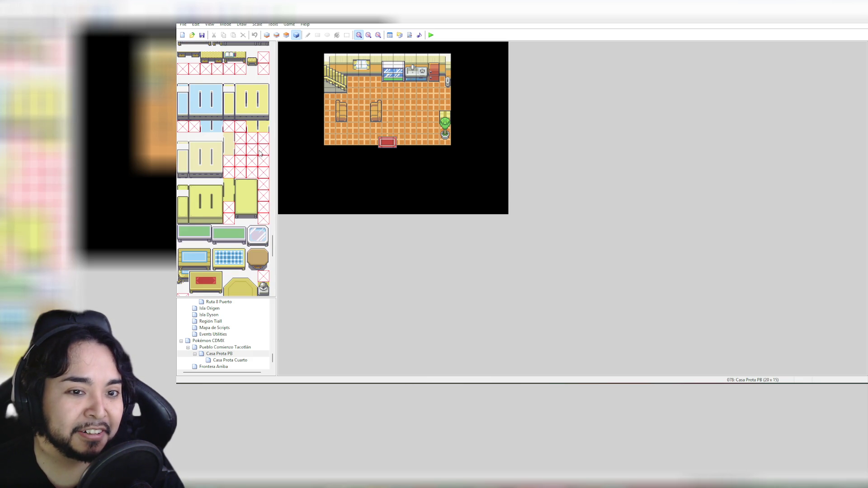
scroll(260, 154, down, 1)
scroll(260, 154, down, 3)
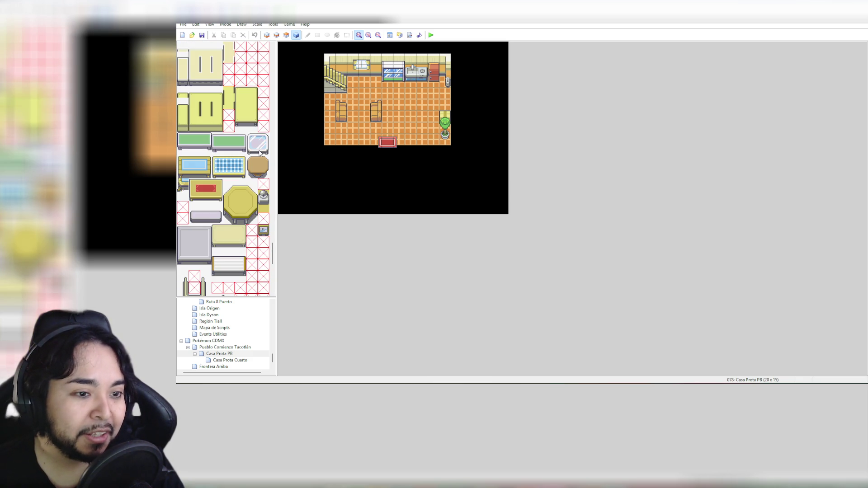
click(262, 163)
drag(254, 161, 265, 171)
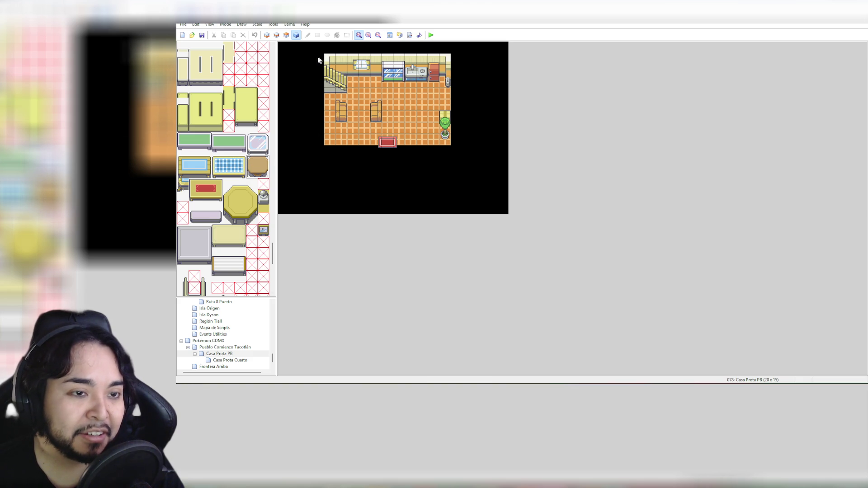
click(286, 35)
click(358, 107)
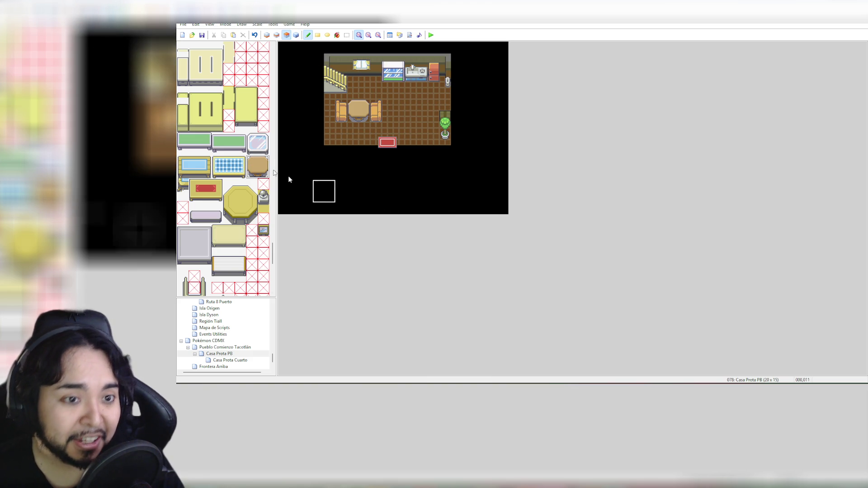
Step: Undo the round table and try a two-column blue table between the chairs
key(ctrl+z)
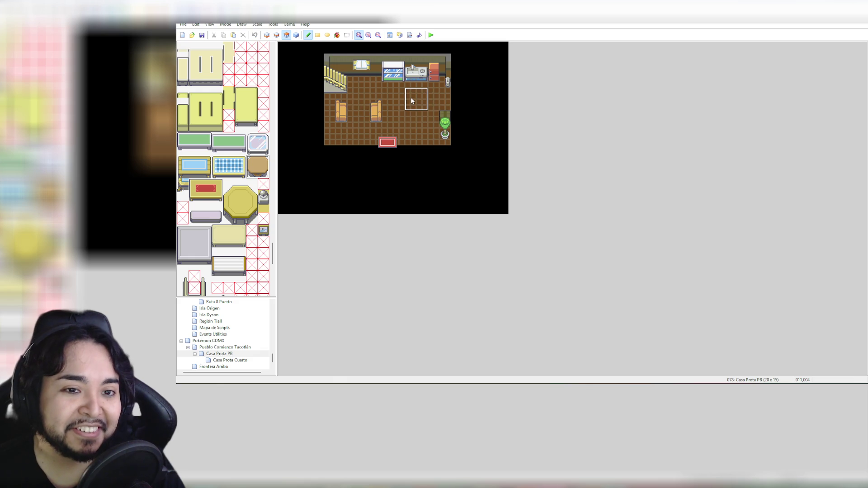
click(412, 102)
scroll(222, 189, down, 2)
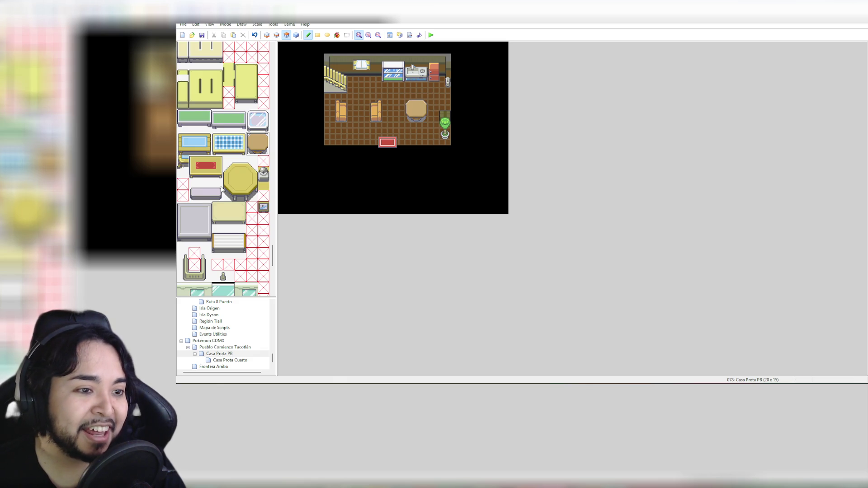
mouse_move(183, 139)
mouse_down()
mouse_move(207, 149)
mouse_move(185, 148)
mouse_up()
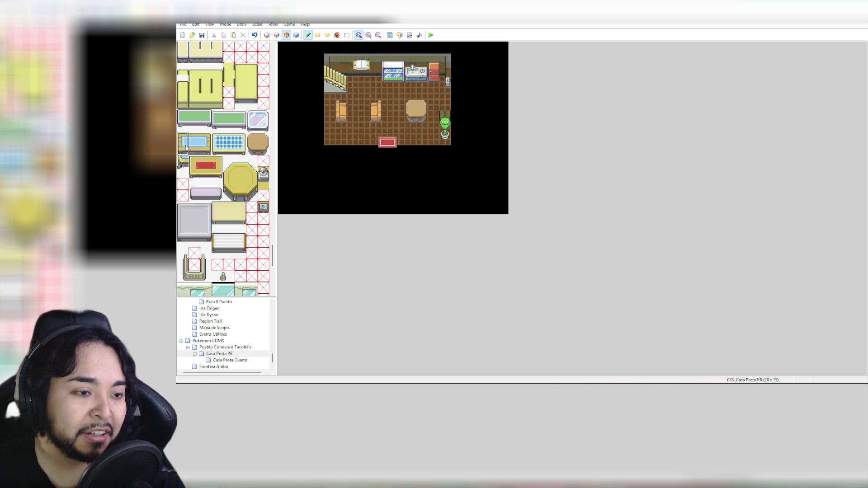
click(355, 110)
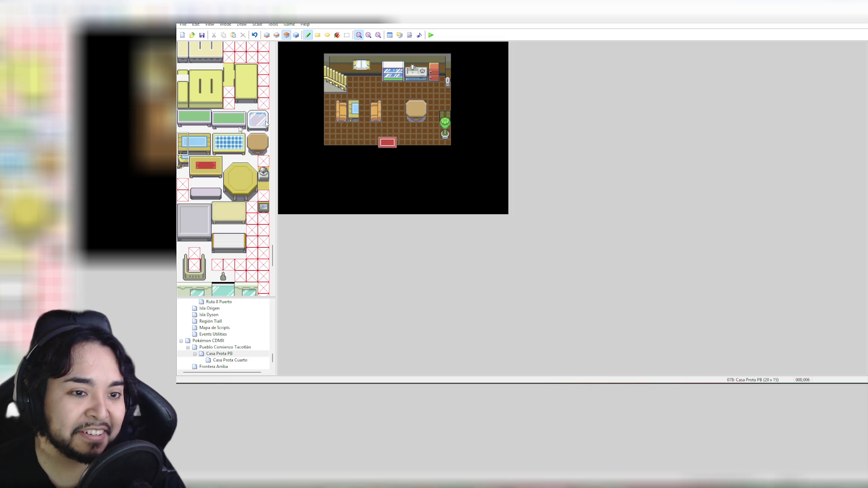
drag(205, 139, 206, 152)
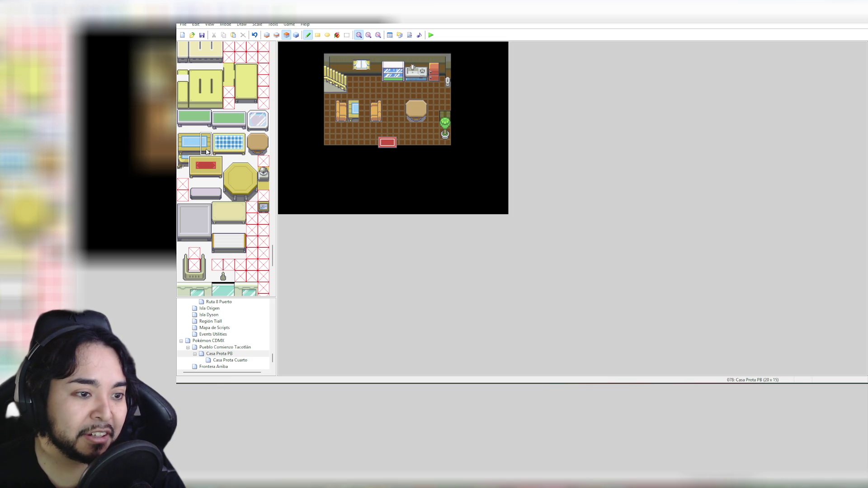
click(364, 109)
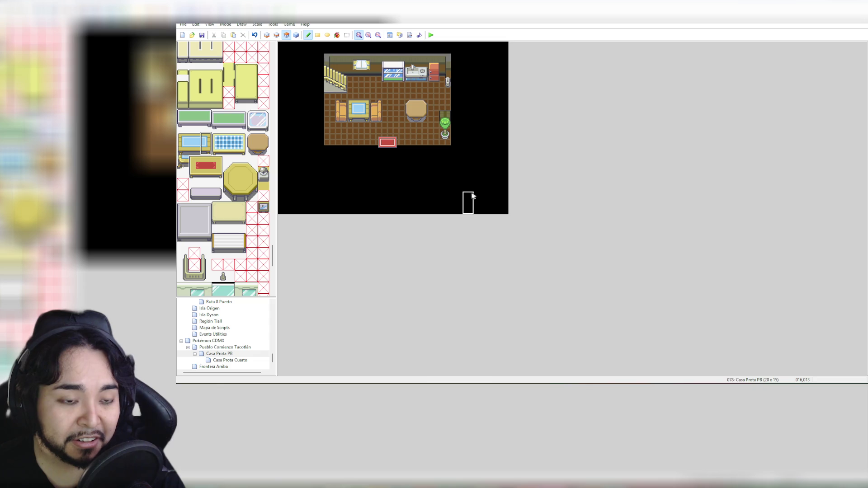
Step: Swap the blue table for a grey stool widened into a bench between the chairs
key(ctrl+z)
key(ctrl+z)
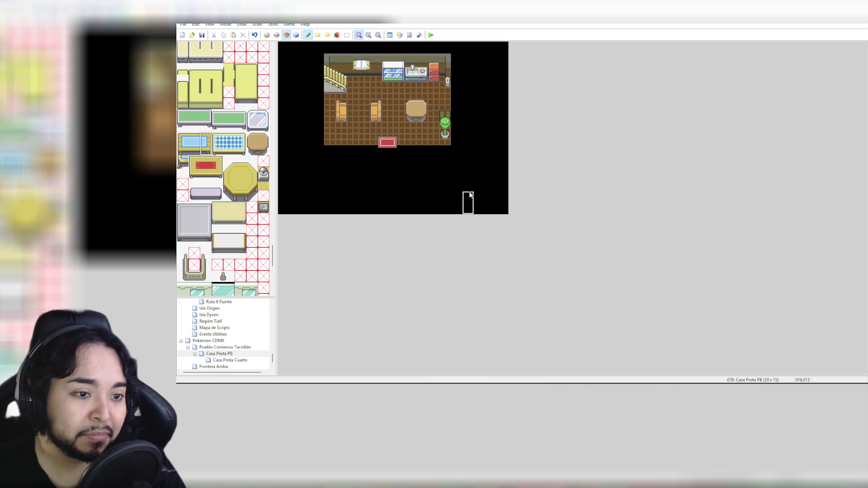
scroll(223, 189, down, 3)
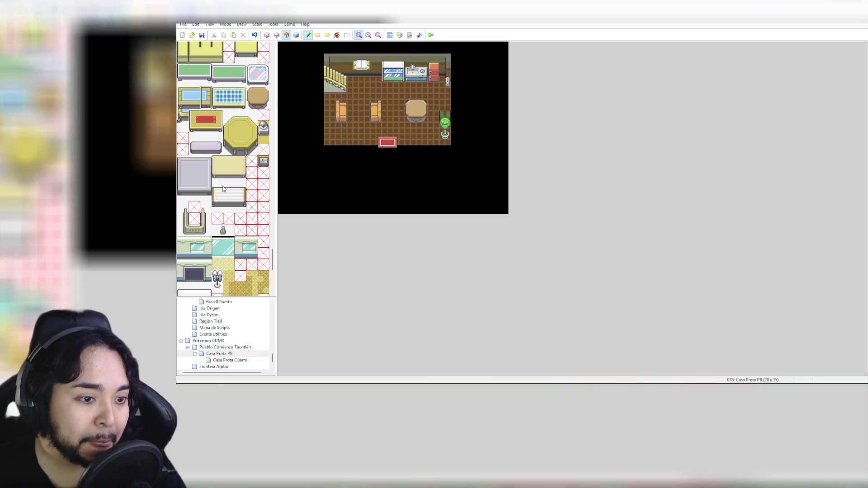
click(195, 150)
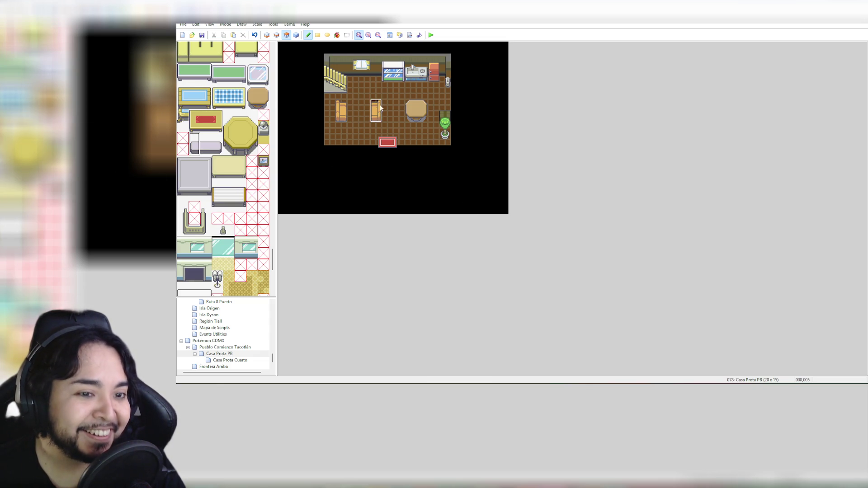
click(354, 112)
click(218, 144)
click(364, 112)
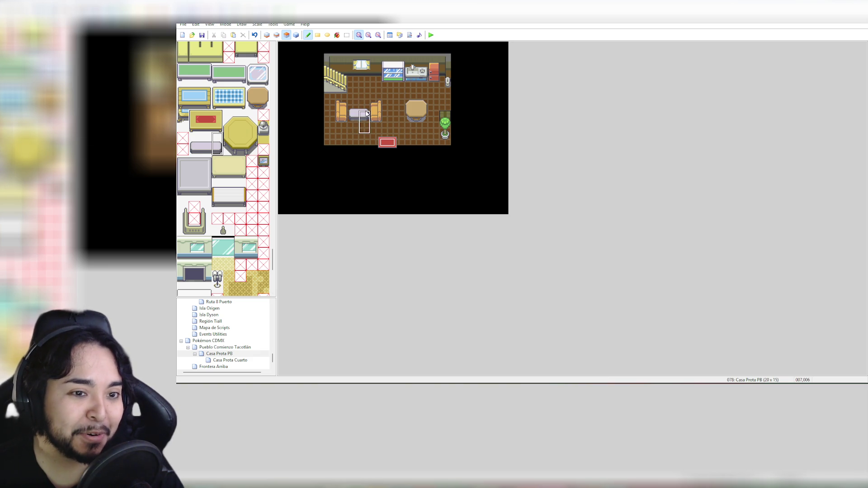
Step: Undo the sofa, the light tile and the round table to clear the space between the chairs
scroll(227, 193, down, 3)
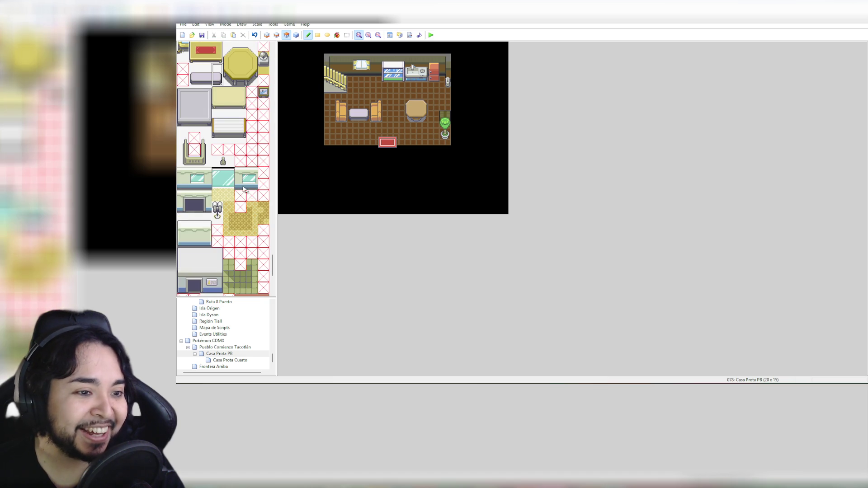
scroll(239, 186, up, 4)
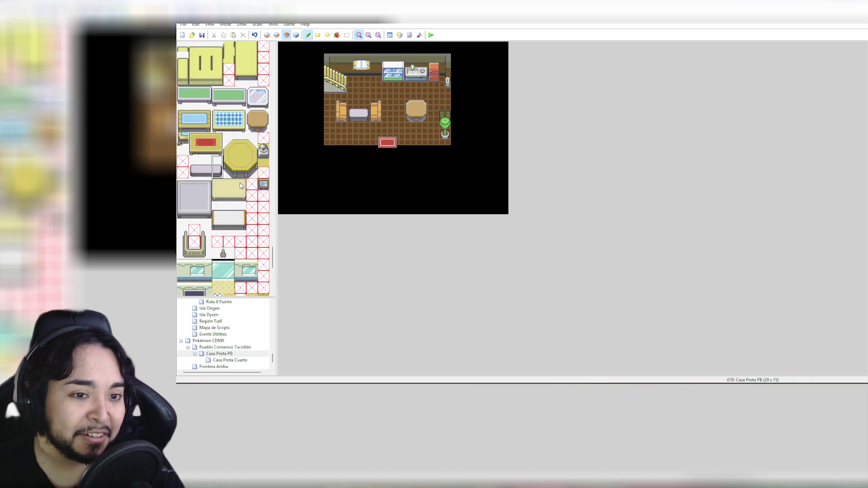
key(ctrl+z)
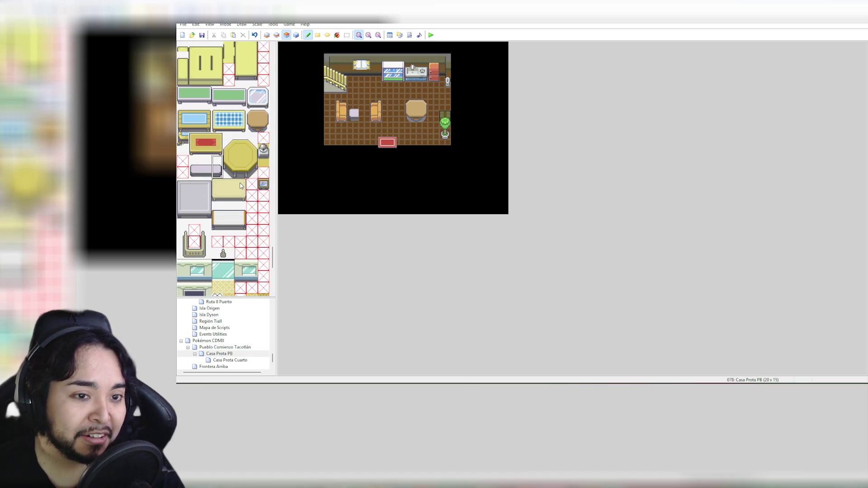
click(218, 162)
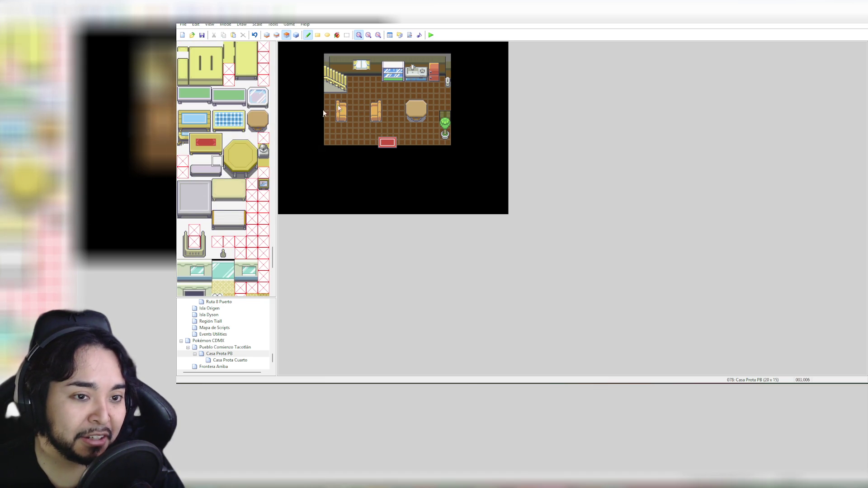
click(363, 120)
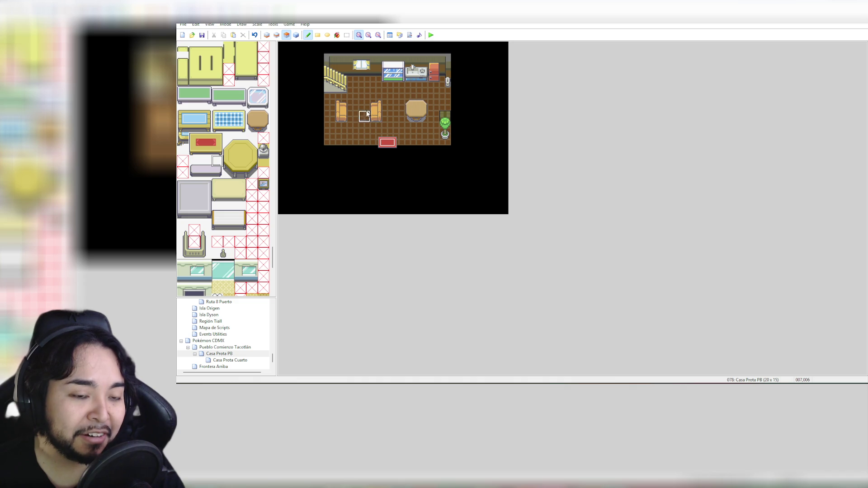
key(ctrl+z)
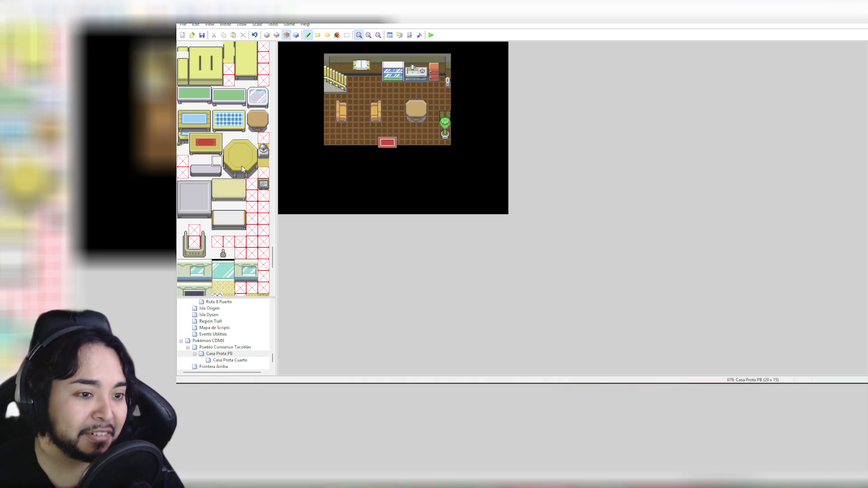
key(ctrl+z)
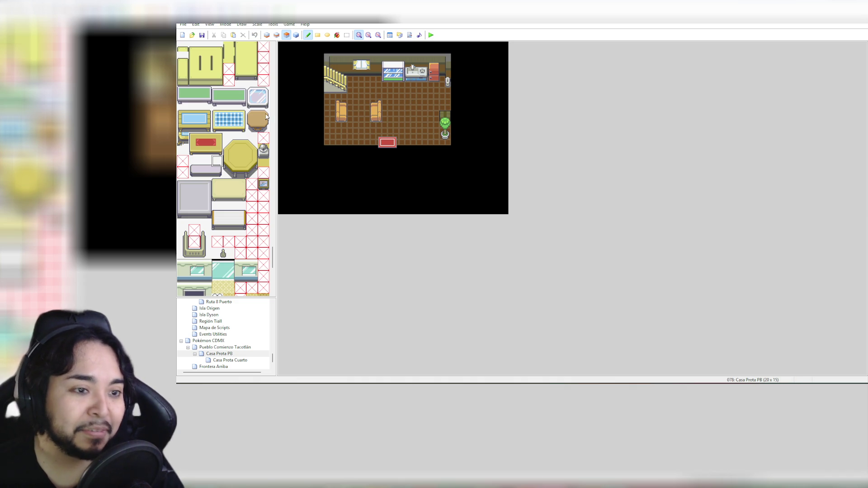
Step: Place the glass table between the chairs and add an extra orange chair beside it
click(257, 98)
click(359, 104)
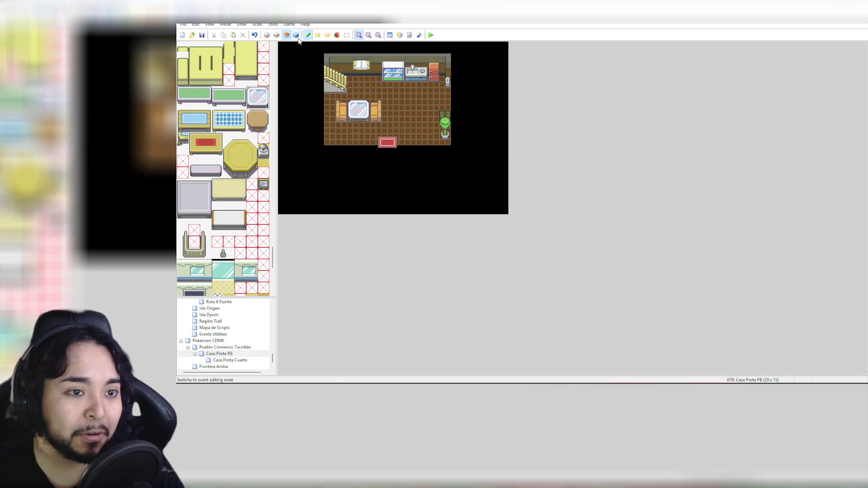
click(330, 113)
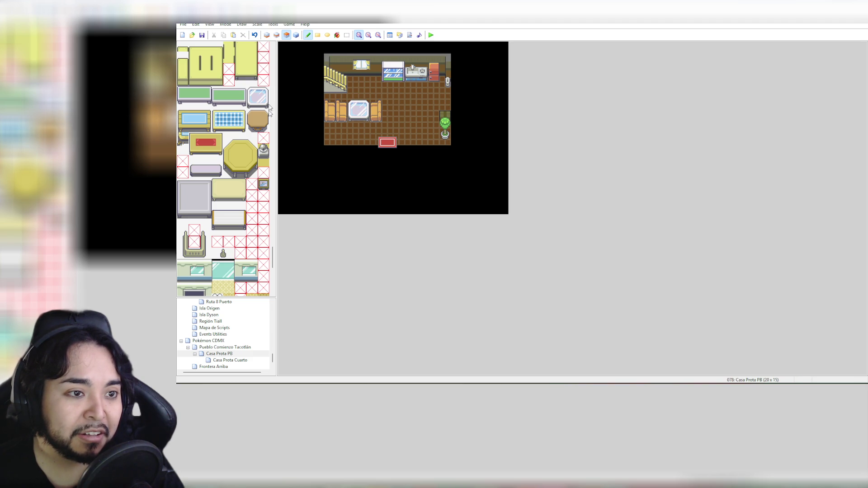
drag(272, 256, 282, 44)
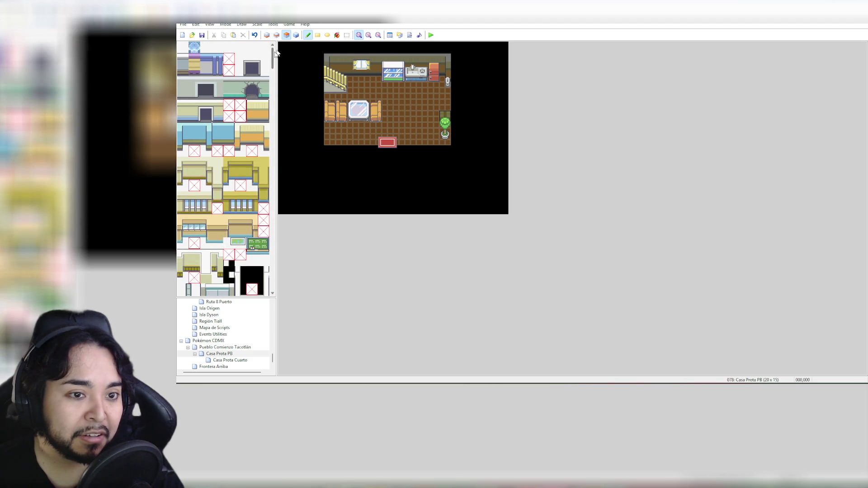
click(342, 107)
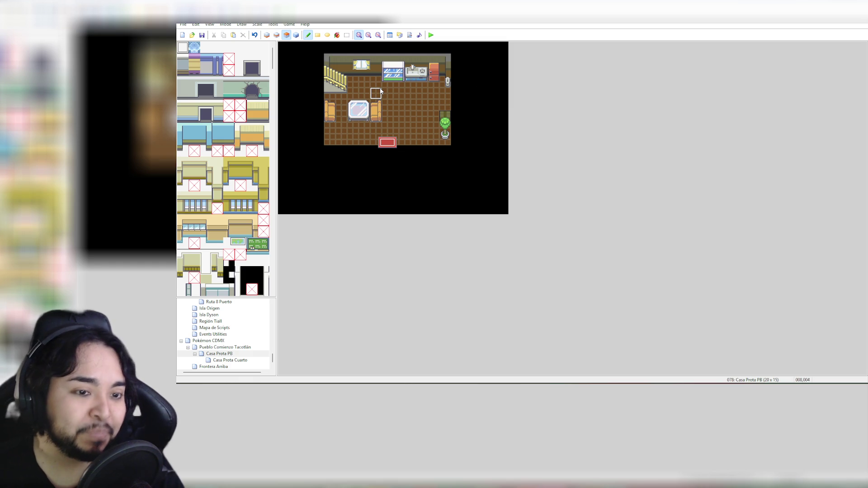
click(342, 111)
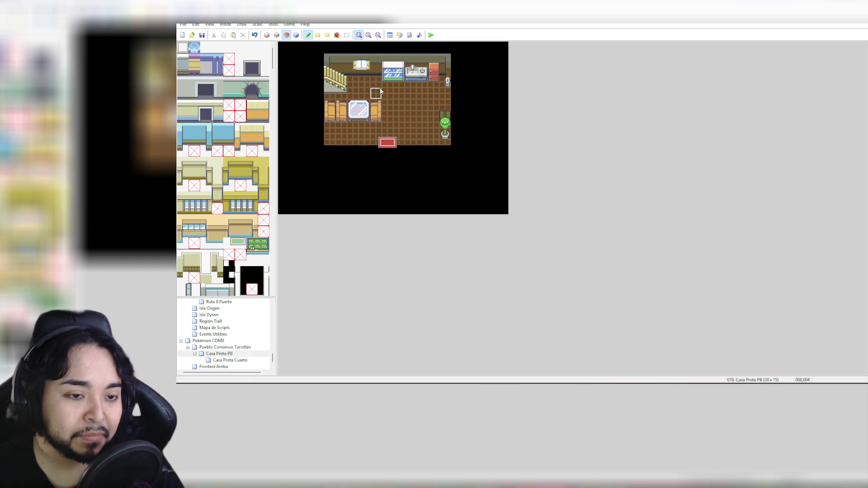
click(330, 110)
Step: Pick the potted plant from the tileset, then drag-select the round wooden table tiles
scroll(245, 179, down, 15)
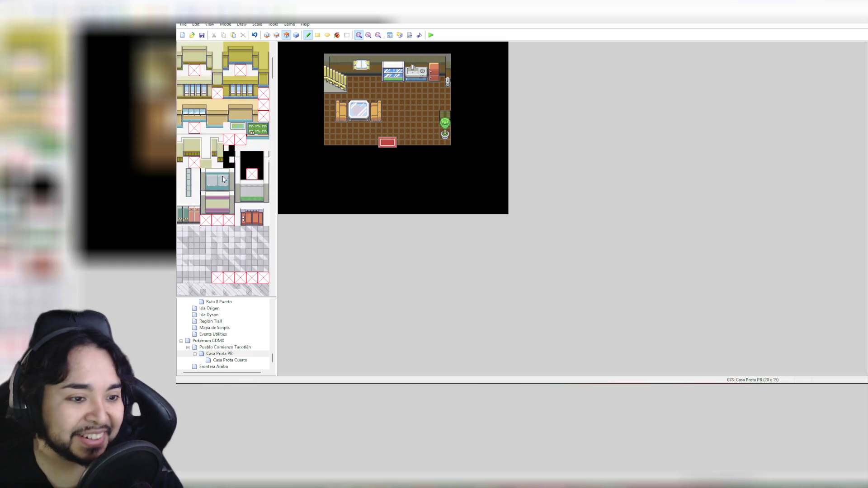
scroll(243, 175, up, 5)
scroll(243, 175, down, 6)
scroll(244, 177, down, 10)
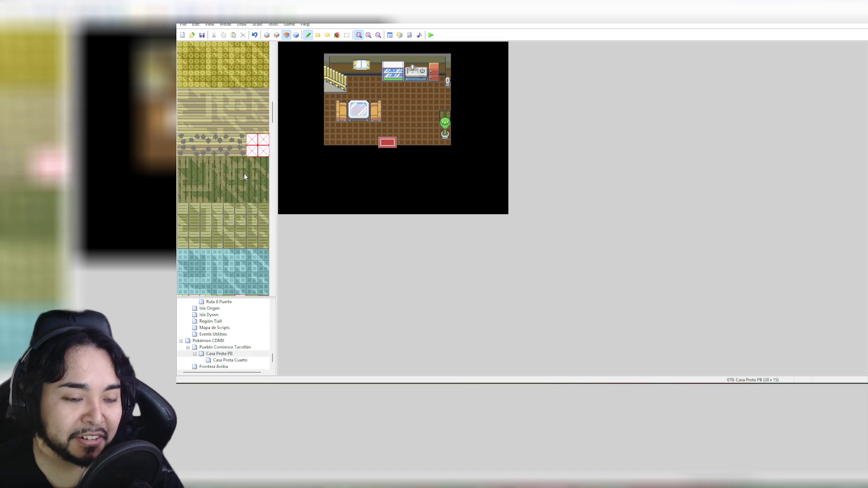
scroll(245, 177, down, 15)
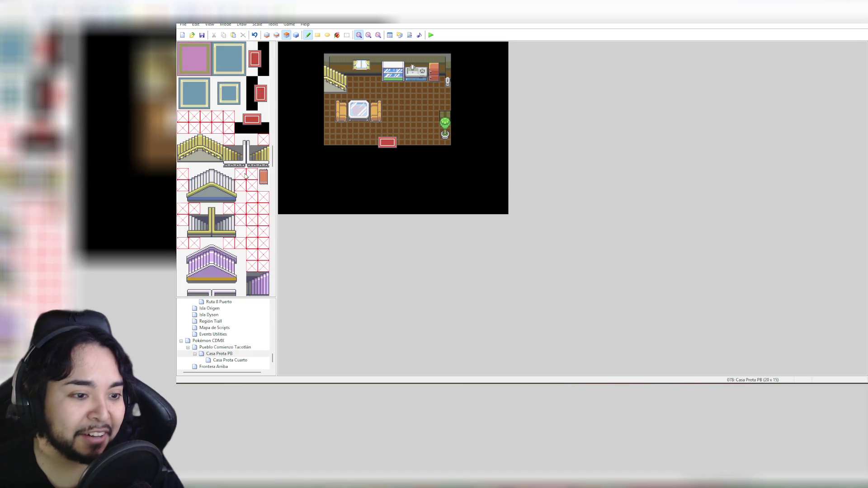
drag(272, 185, 282, 263)
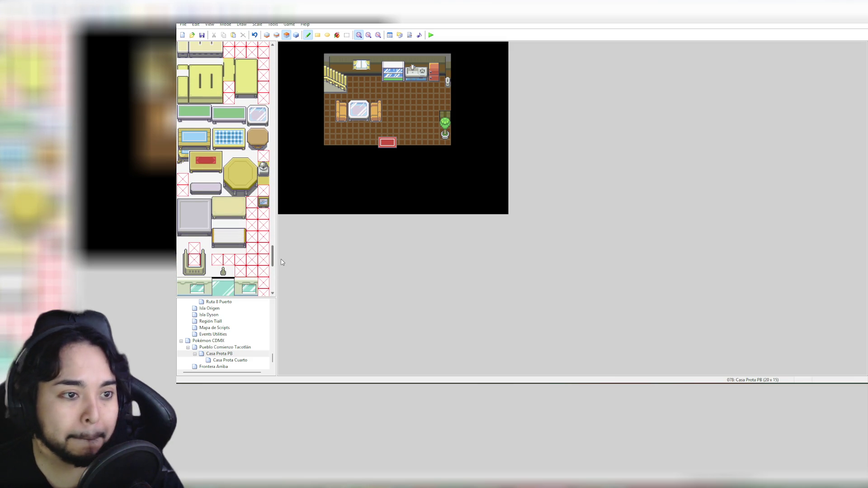
mouse_move(282, 262)
mouse_down()
mouse_move(282, 283)
mouse_move(281, 243)
mouse_up()
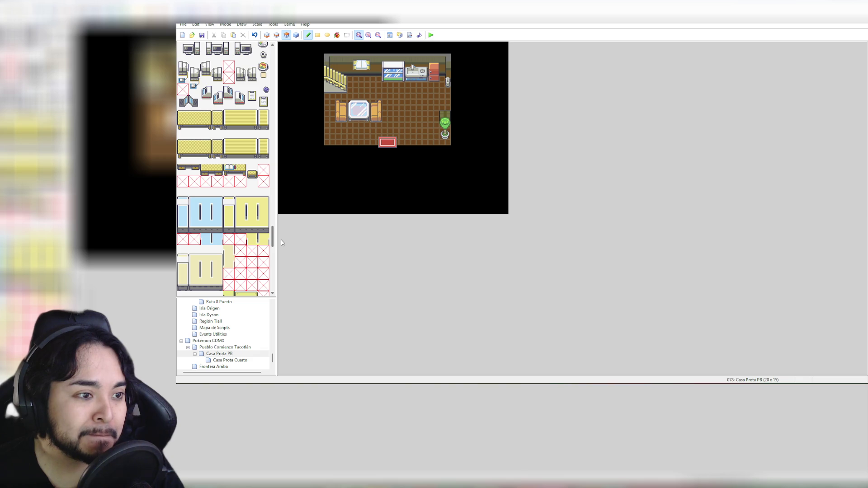
drag(281, 243, 281, 233)
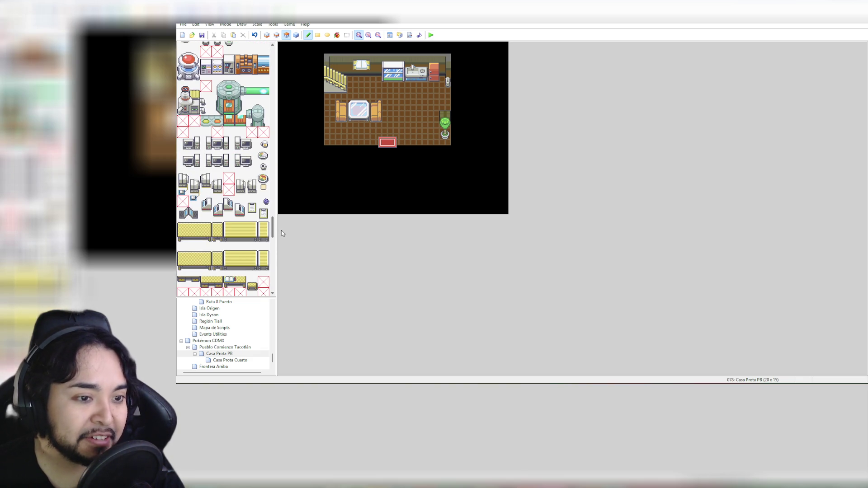
click(263, 179)
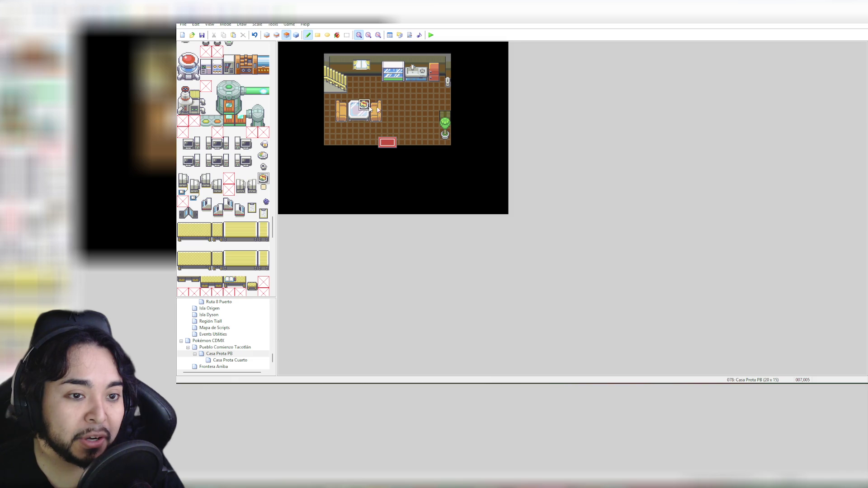
mouse_move(275, 221)
mouse_down()
mouse_move(287, 94)
mouse_move(278, 177)
mouse_up()
drag(280, 204, 281, 246)
drag(253, 162, 263, 171)
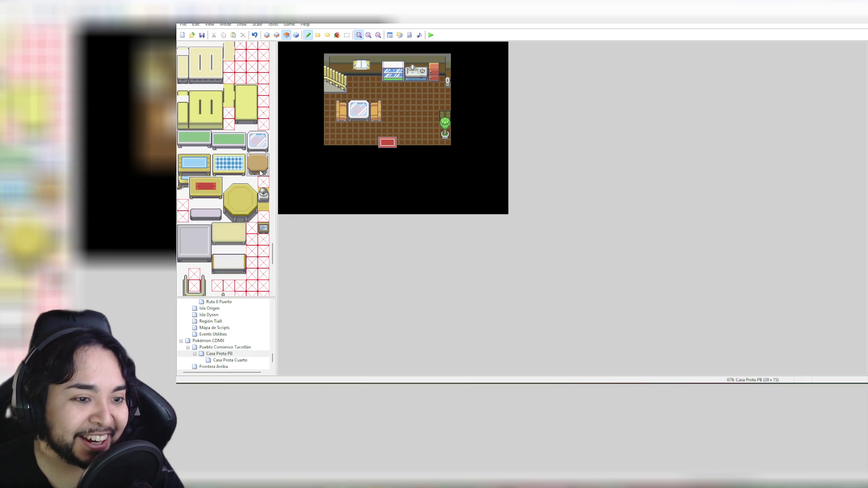
Step: Place the round table on Layer 2 to the right of the living area
click(414, 98)
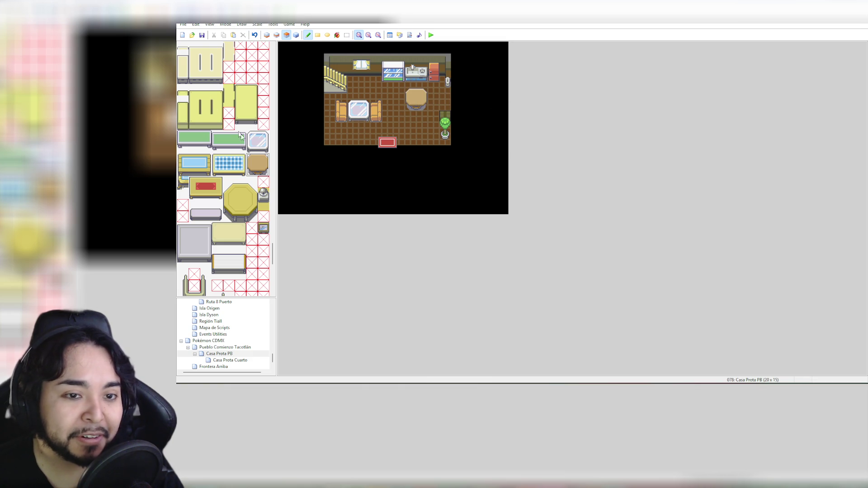
drag(274, 251, 274, 242)
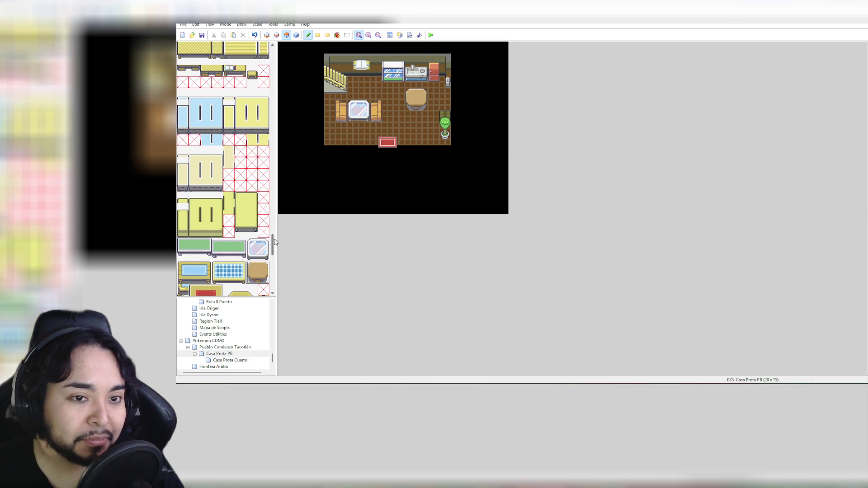
key(ctrl+z)
click(277, 35)
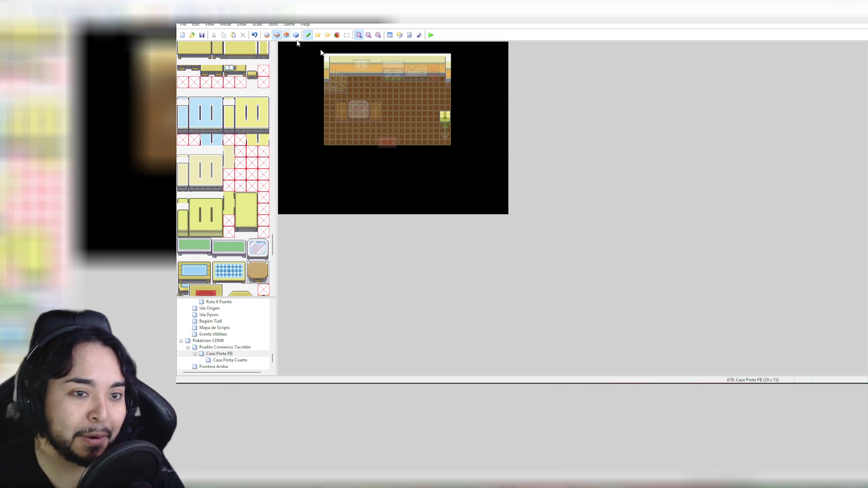
click(416, 100)
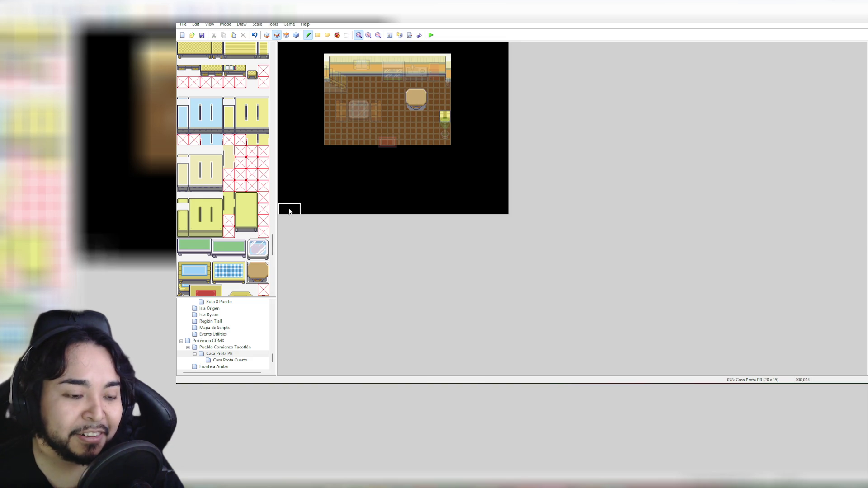
Step: On Layer 3, try a bowl and a cup, then settle on a single bowl atop the table
click(286, 35)
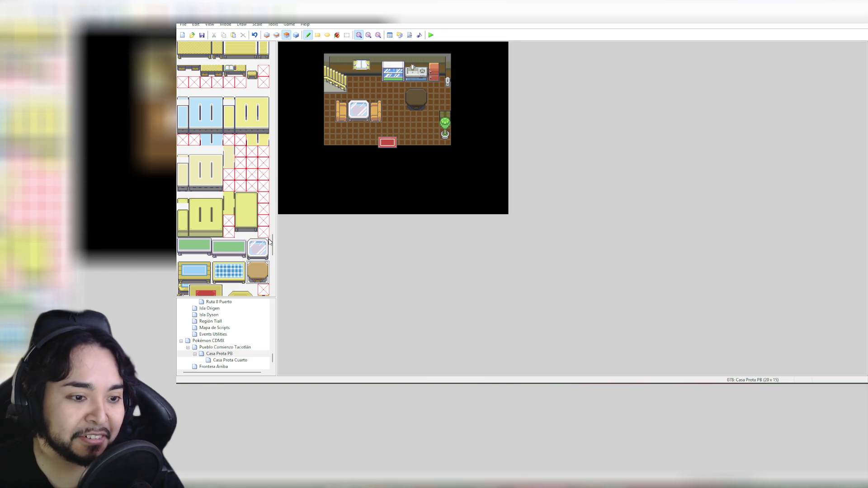
scroll(273, 245, up, 1)
scroll(273, 244, up, 4)
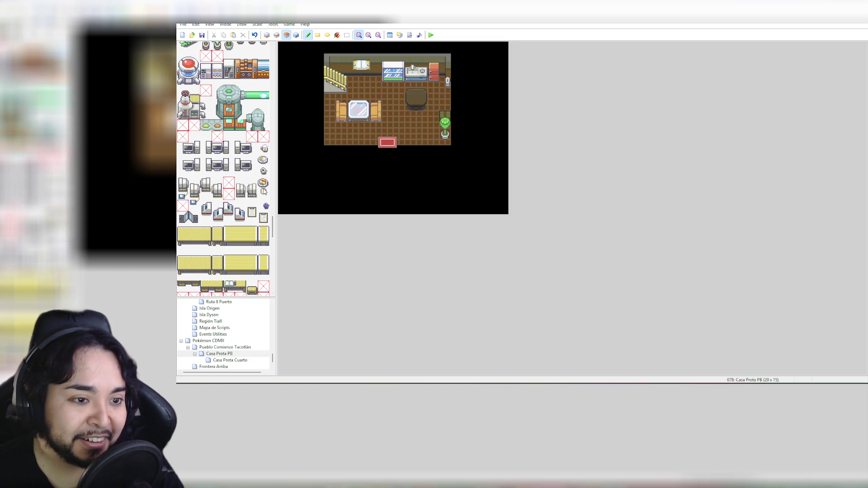
click(263, 184)
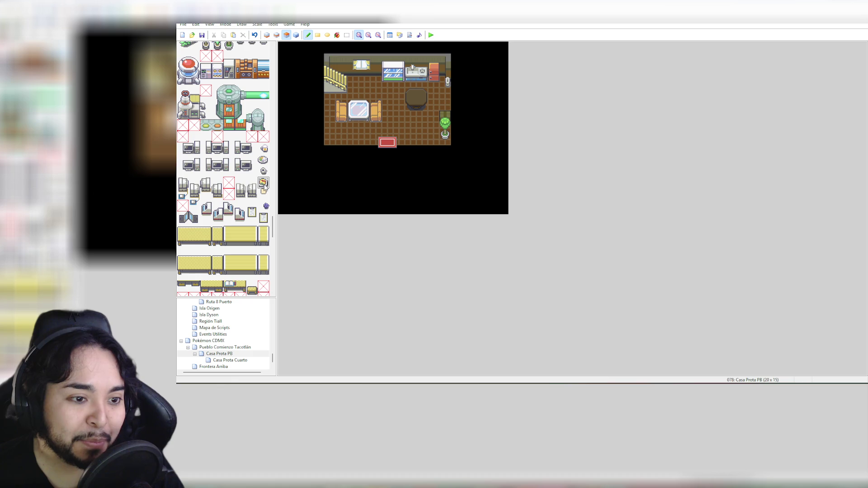
click(412, 97)
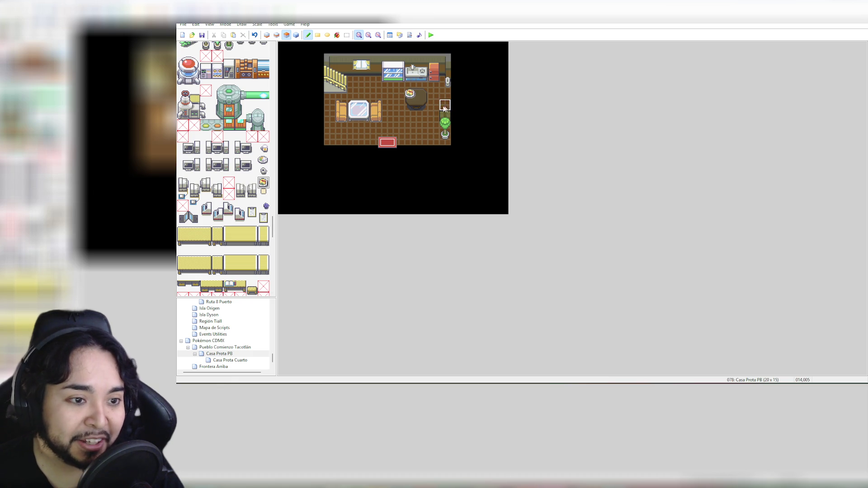
click(264, 149)
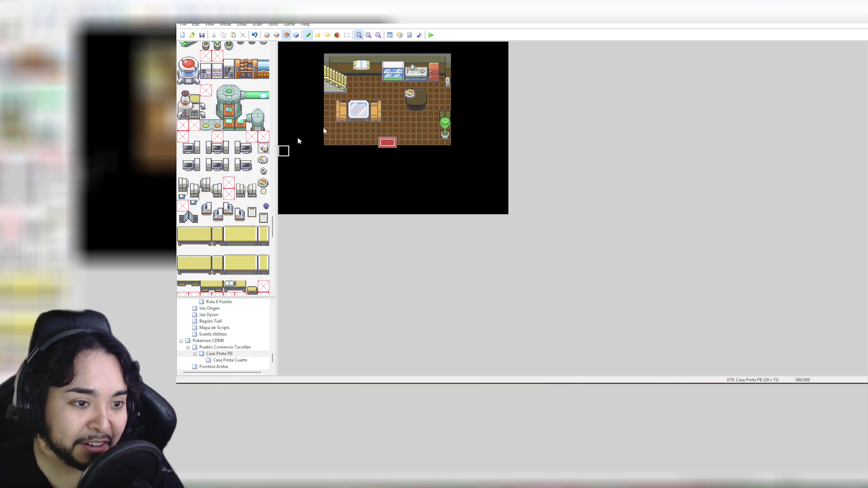
click(422, 100)
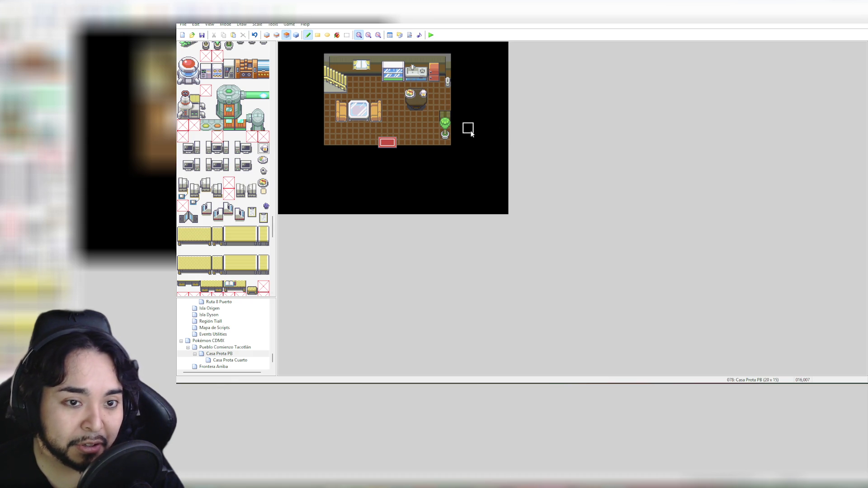
key(ctrl+z)
key(ctrl+z)
click(263, 160)
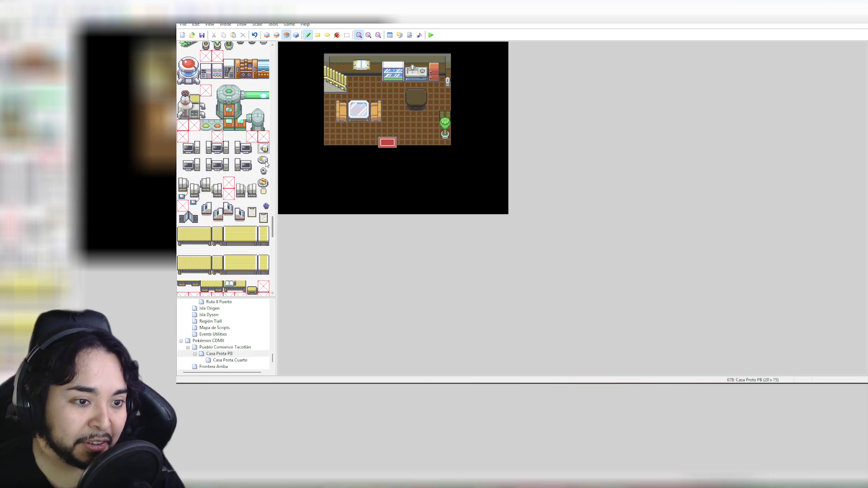
click(411, 94)
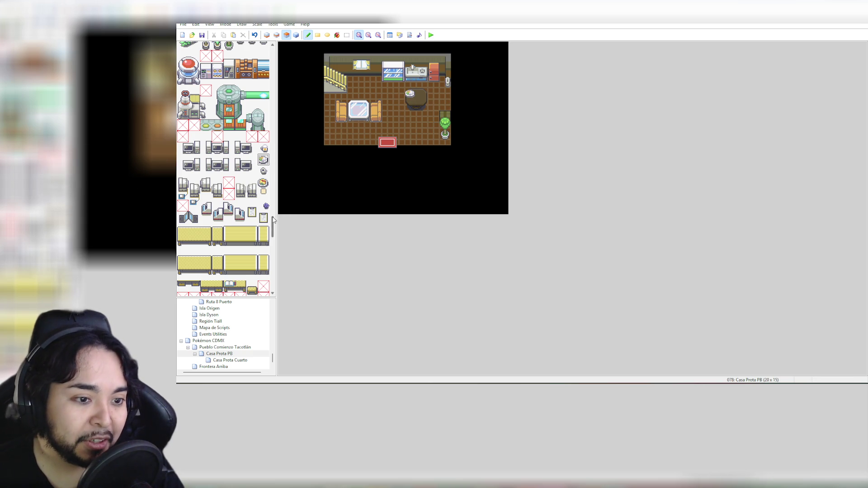
scroll(274, 218, up, 1)
mouse_move(275, 219)
mouse_down()
mouse_move(293, 101)
mouse_move(292, 199)
mouse_up()
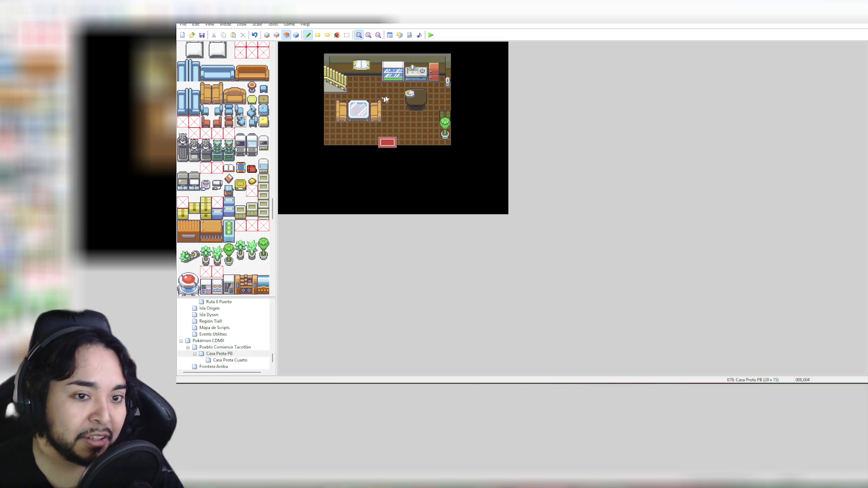
Step: Place blue chairs facing the round table on its left and right
click(398, 97)
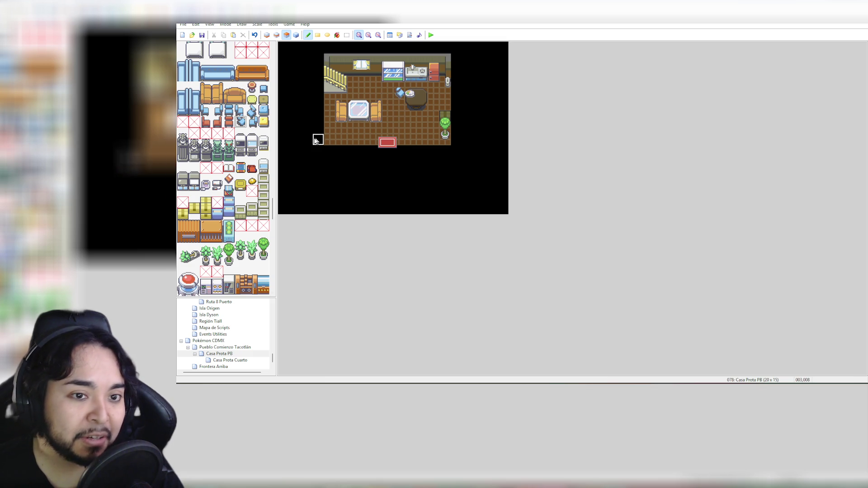
click(256, 124)
click(434, 104)
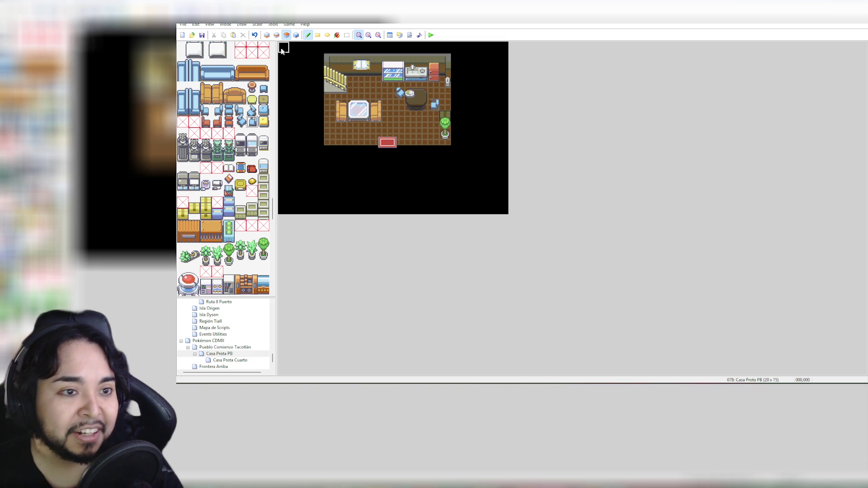
Step: Add another two-tile blue chair beside the round table on Layer 2
click(296, 35)
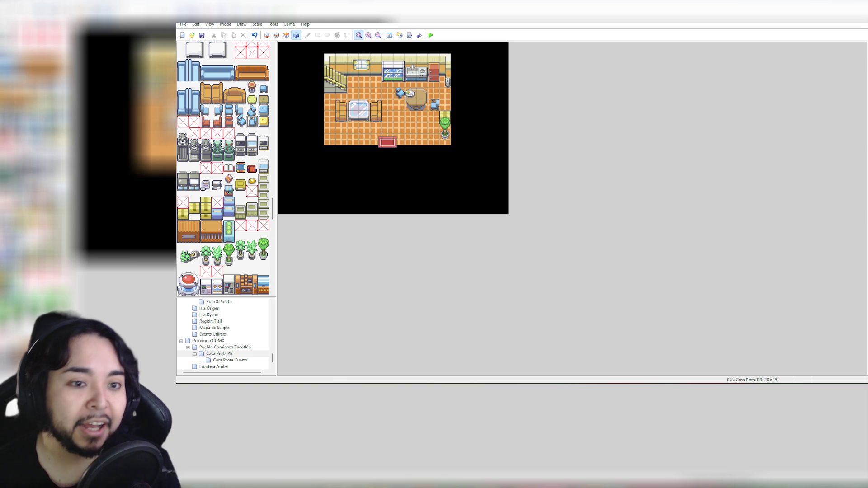
click(240, 113)
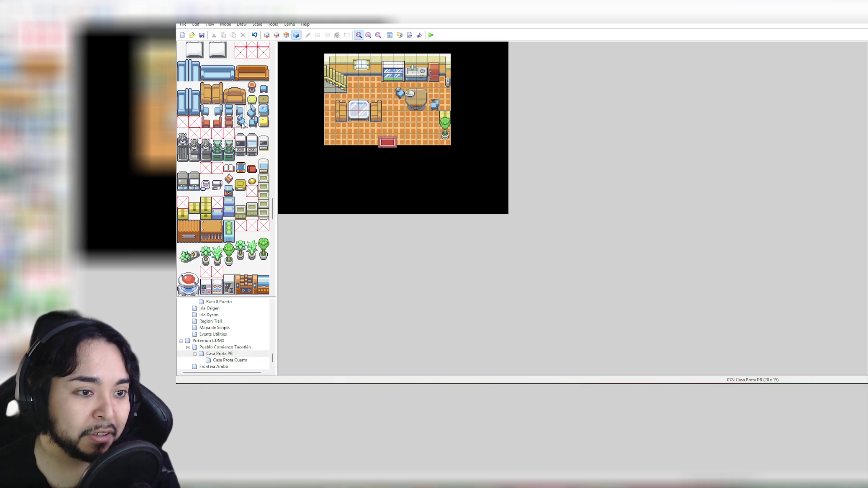
click(286, 35)
click(400, 95)
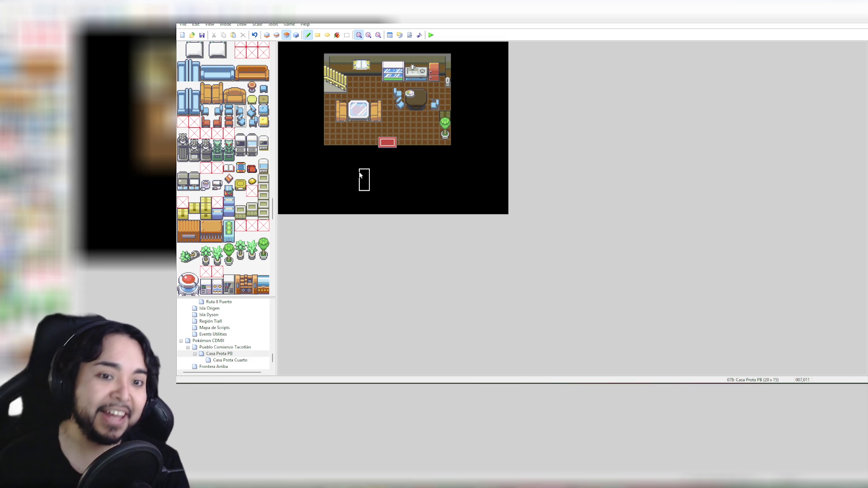
scroll(240, 224, down, 5)
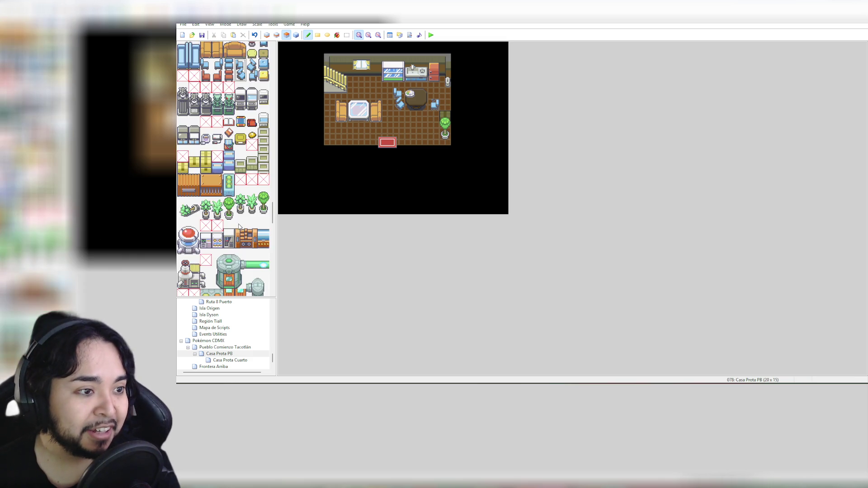
scroll(240, 224, down, 15)
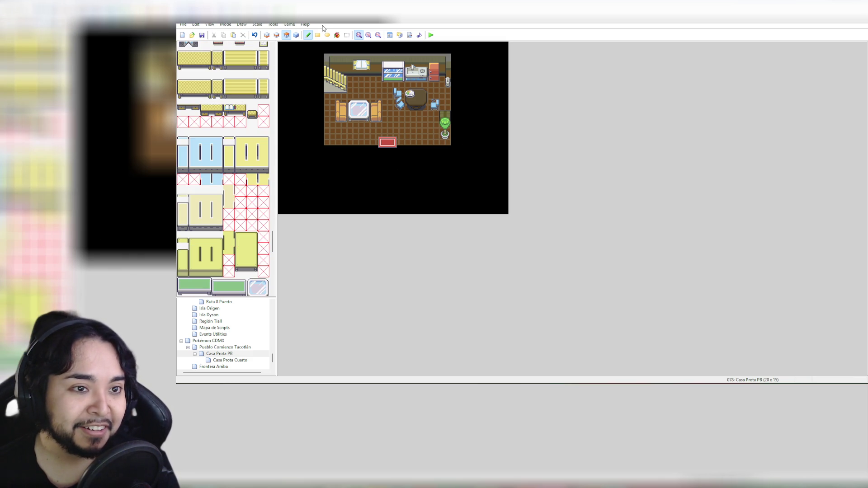
click(209, 25)
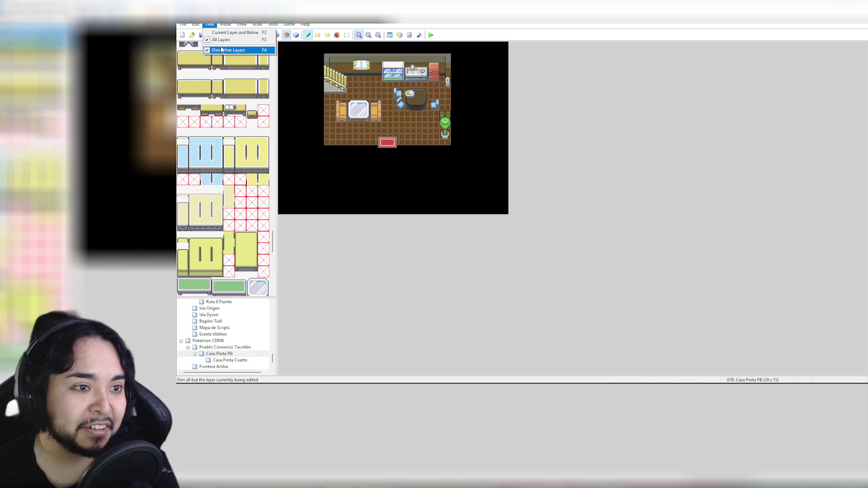
Step: Turn off Dim Other Layers and switch to the Pueblo Comienzo Tacotlán map
click(236, 51)
click(369, 36)
click(359, 36)
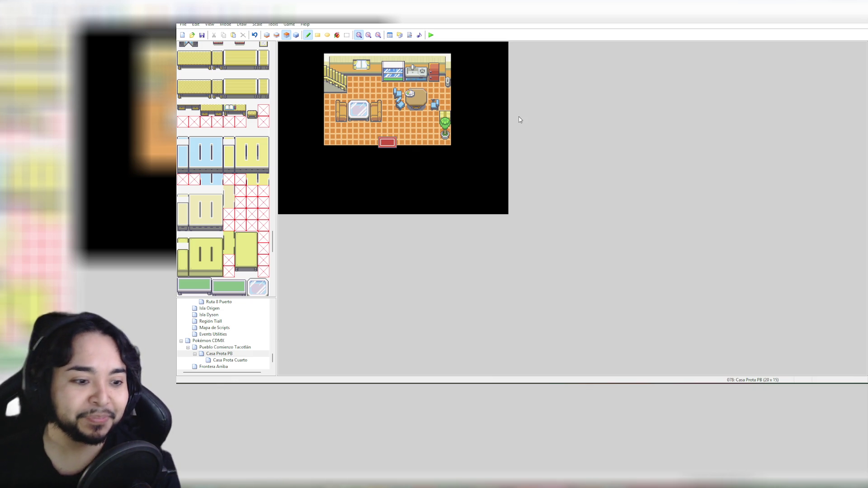
click(226, 347)
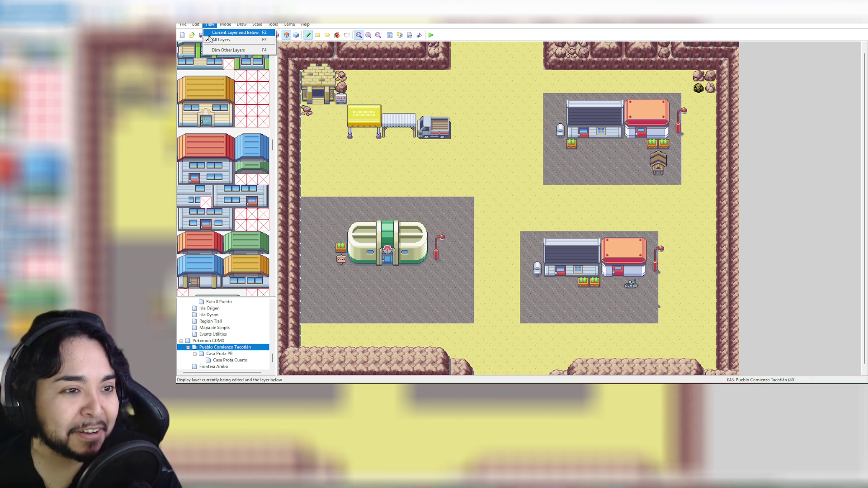
Step: Show the current layer and below, then paint Layer 1 wall tiles over the red door
click(297, 35)
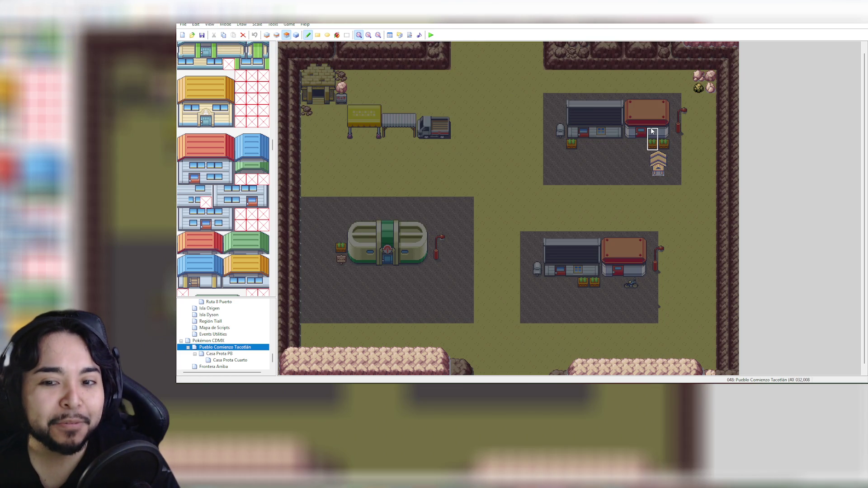
click(276, 34)
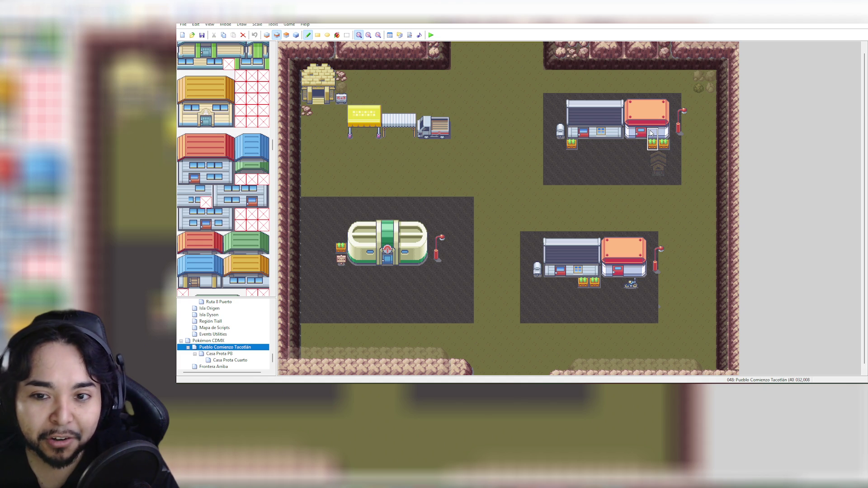
click(652, 133)
click(646, 132)
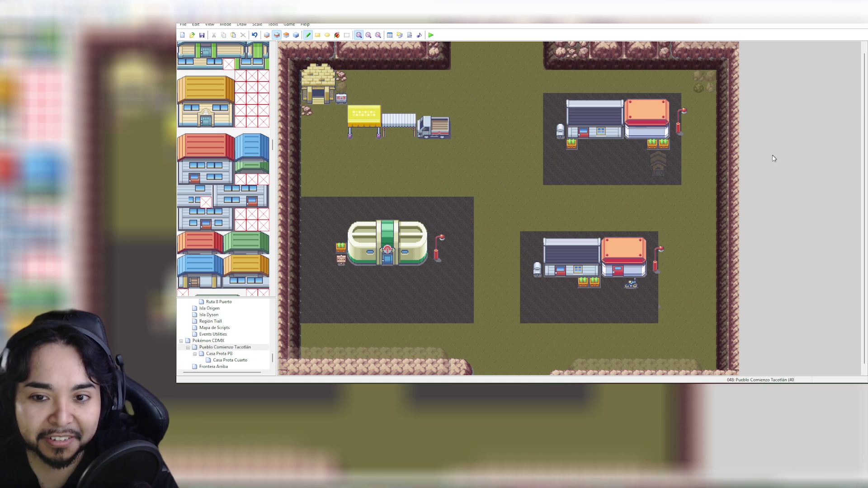
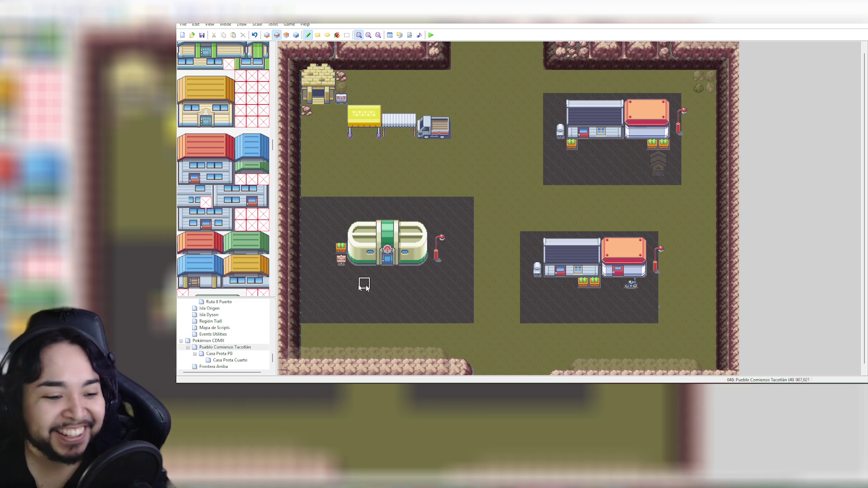
Step: From the map tree, pass through Casa Prota Cuarto and open the Casa Prota PB ground-floor map
click(239, 361)
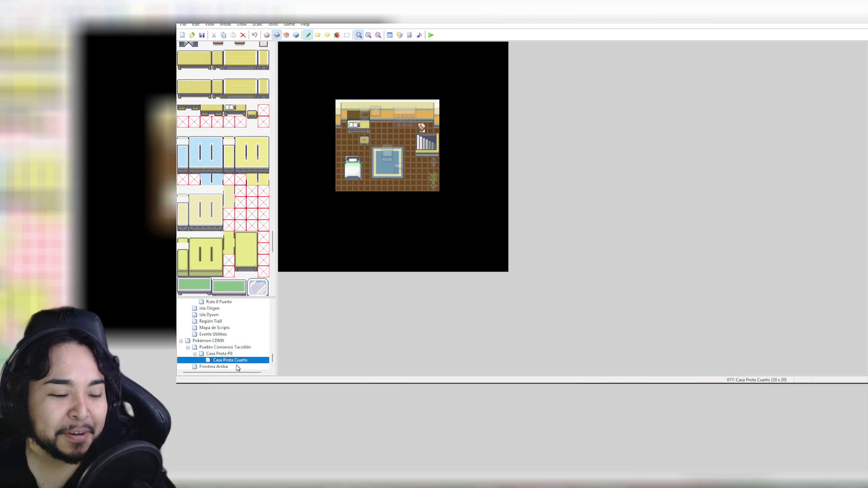
click(227, 354)
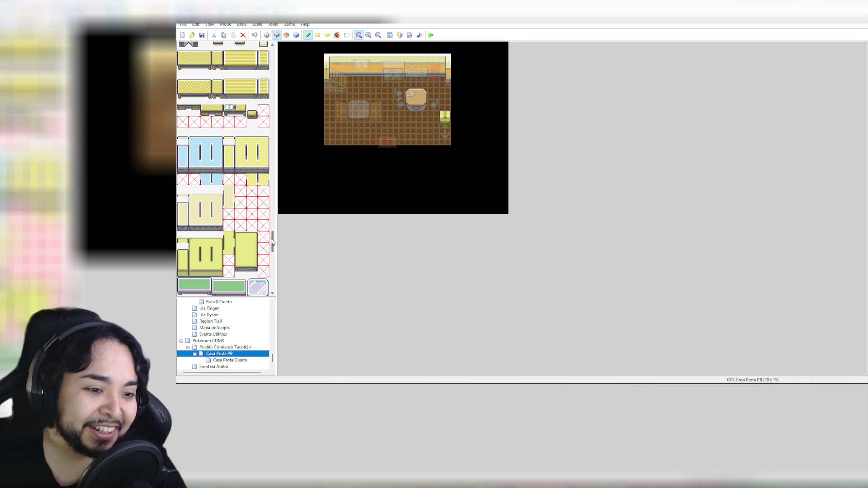
drag(273, 242, 278, 161)
scroll(279, 161, up, 3)
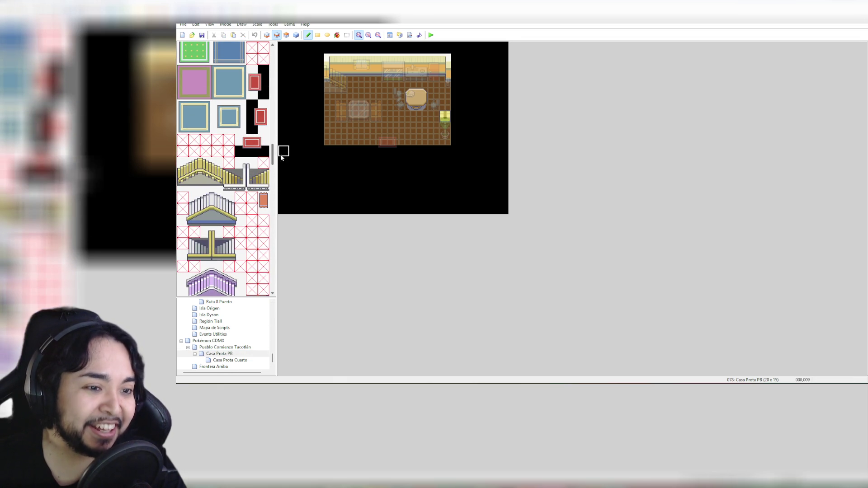
Step: Stamp the red rug on Layer 2 against the right wall, redoing a misplaced first attempt
drag(251, 104, 266, 128)
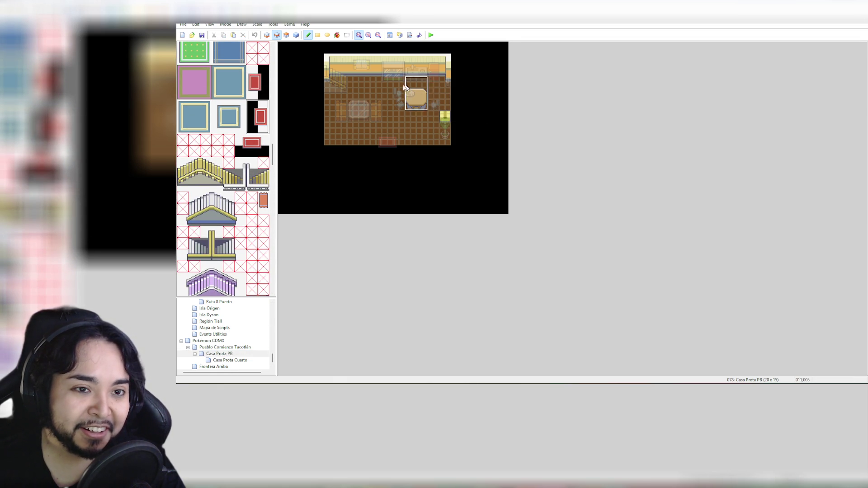
click(290, 35)
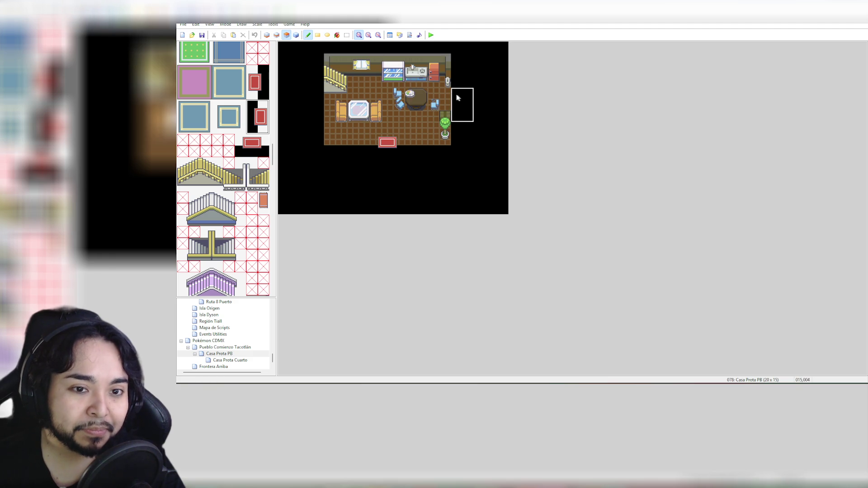
click(276, 35)
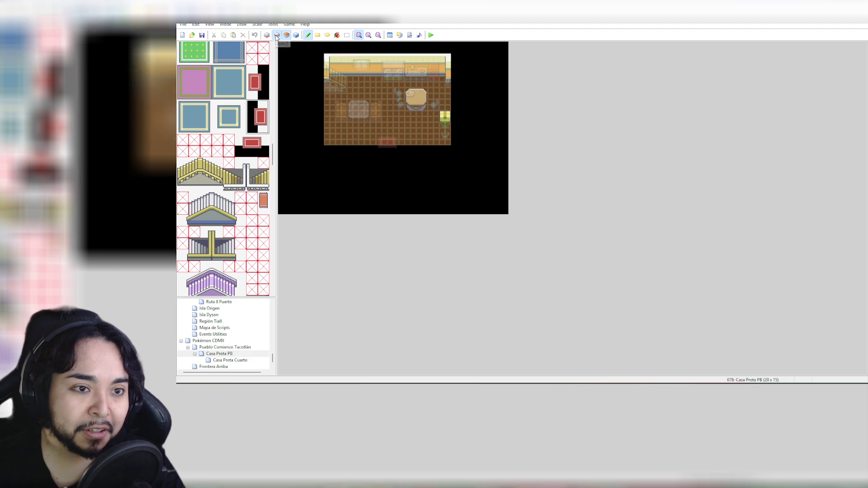
click(446, 97)
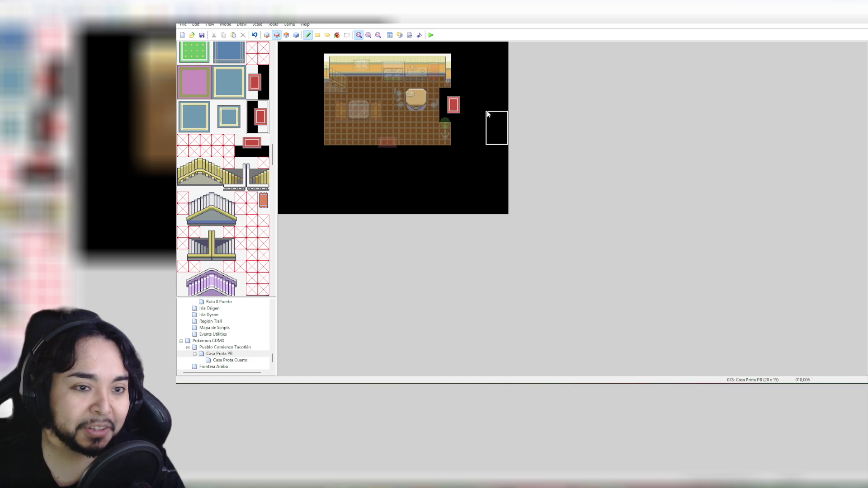
key(ctrl+z)
drag(255, 71, 266, 90)
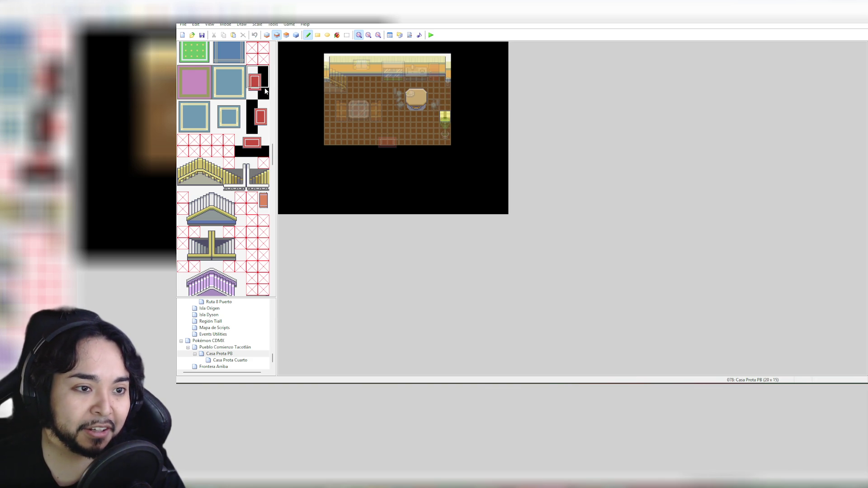
click(448, 98)
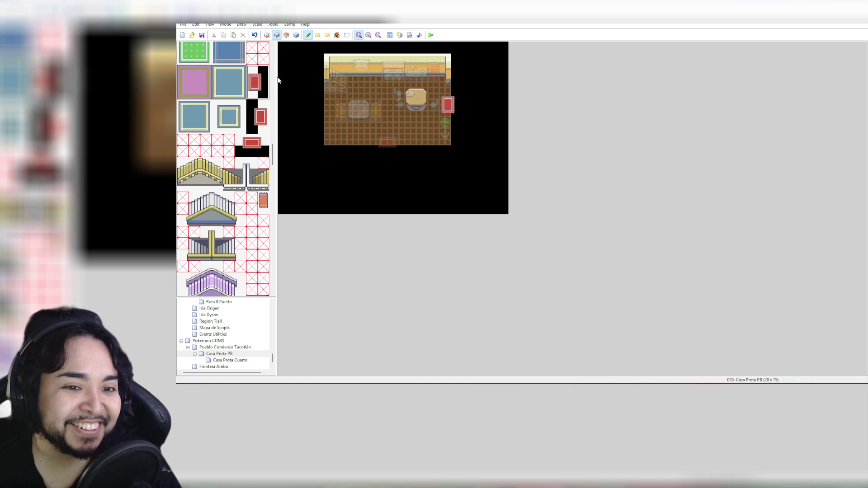
click(297, 35)
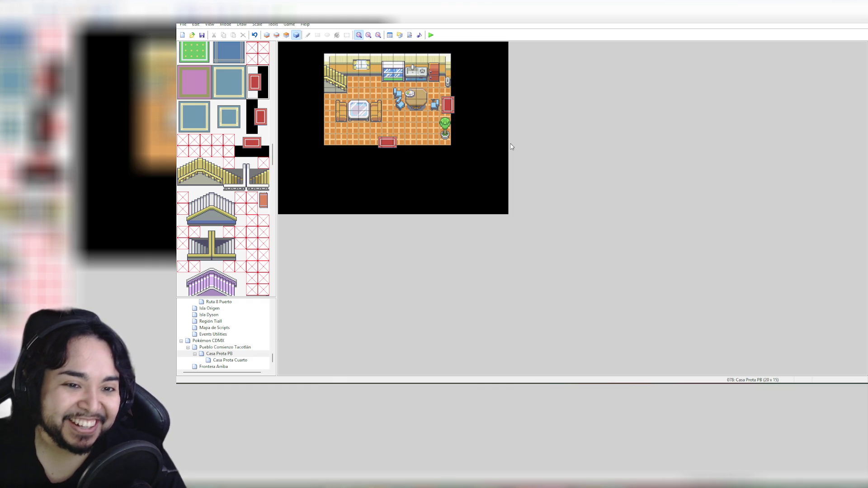
click(277, 35)
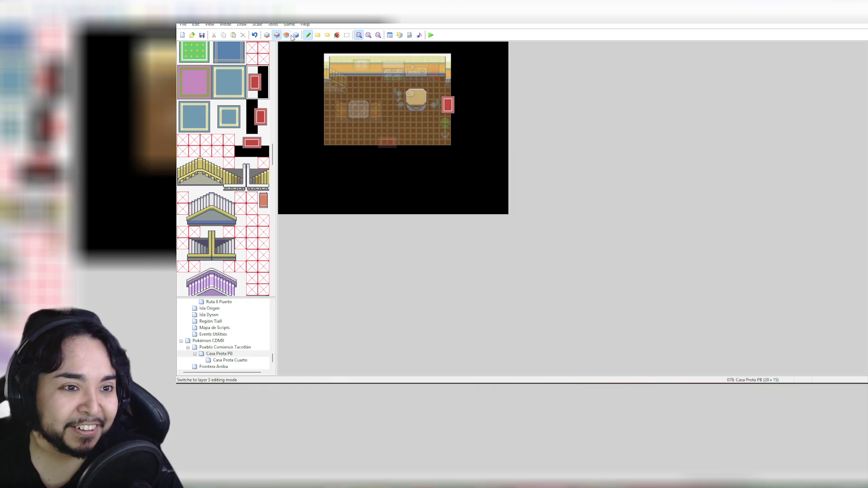
click(290, 36)
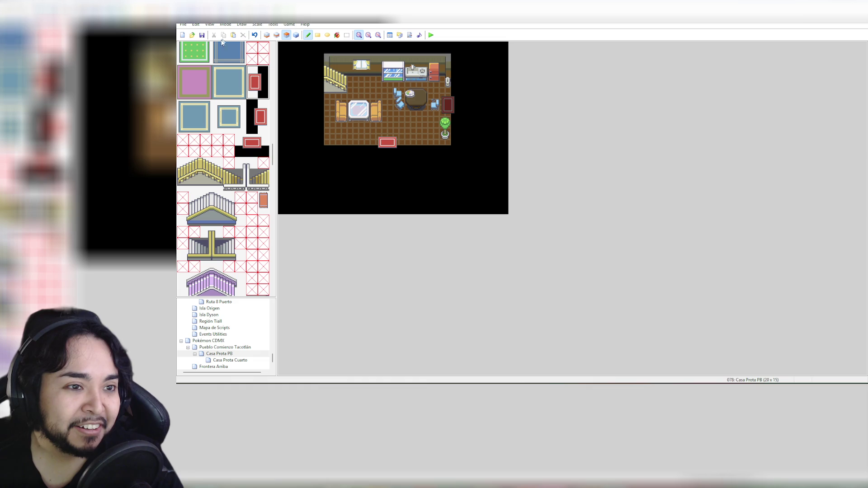
drag(273, 156, 273, 62)
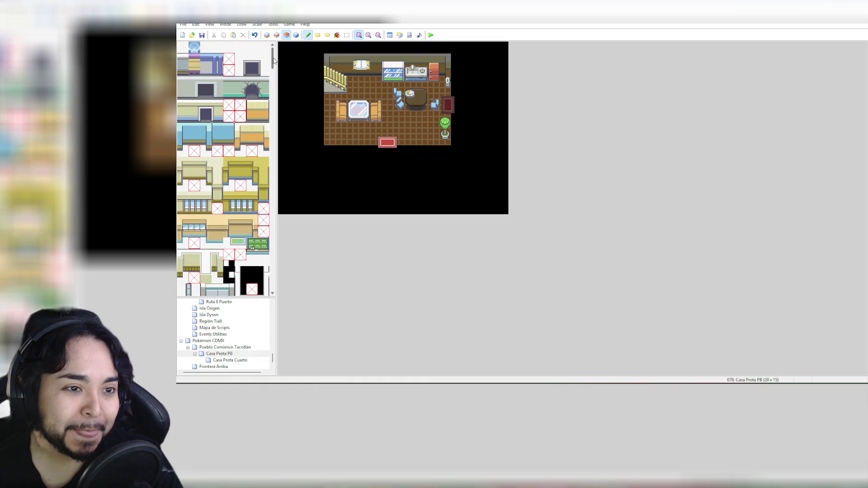
click(182, 47)
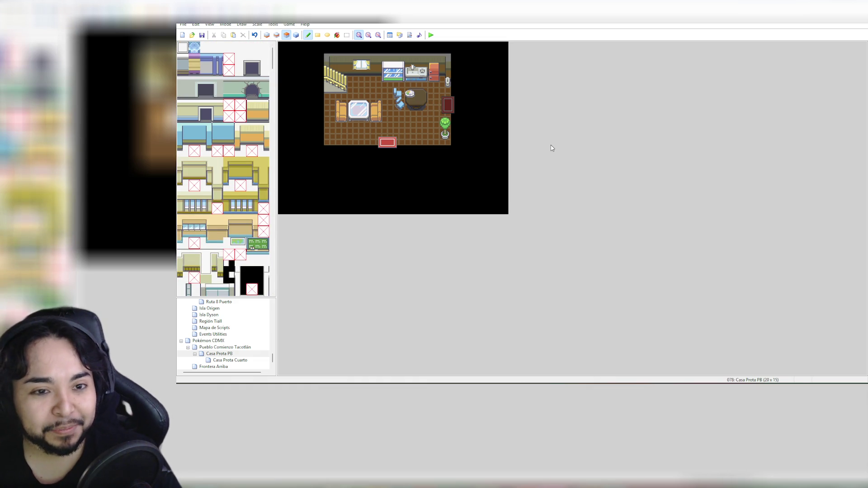
mouse_move(273, 58)
mouse_down()
mouse_move(279, 197)
mouse_move(280, 188)
mouse_up()
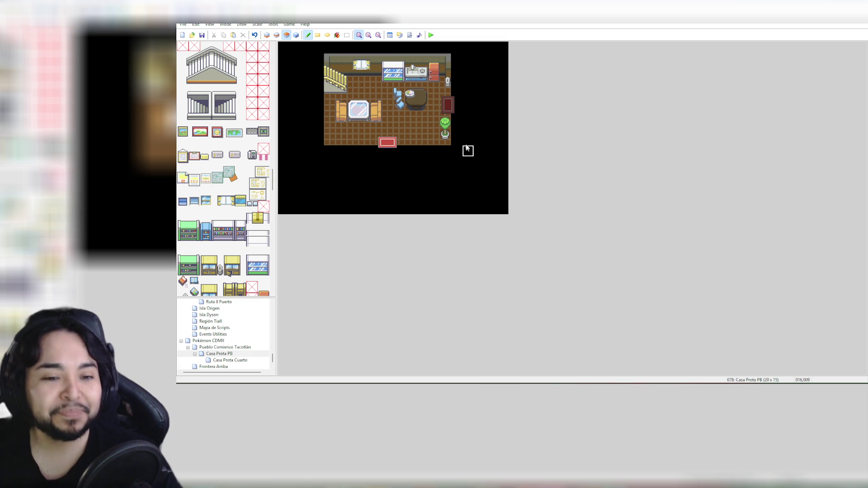
click(276, 34)
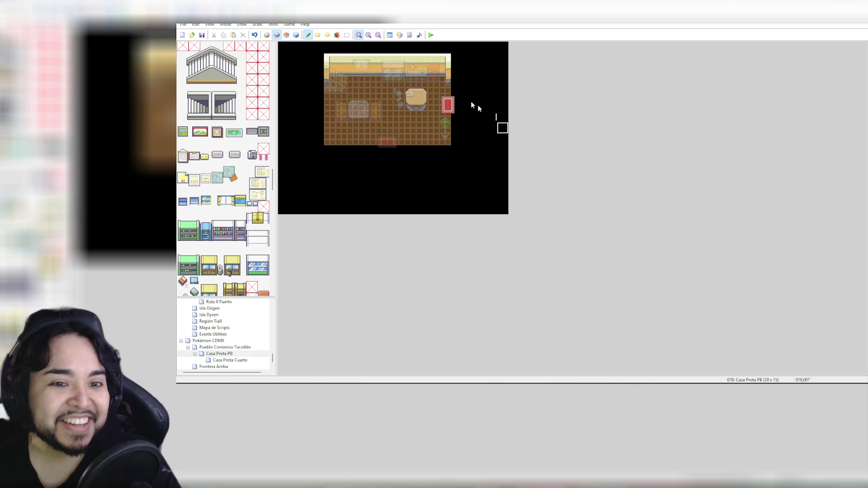
click(286, 36)
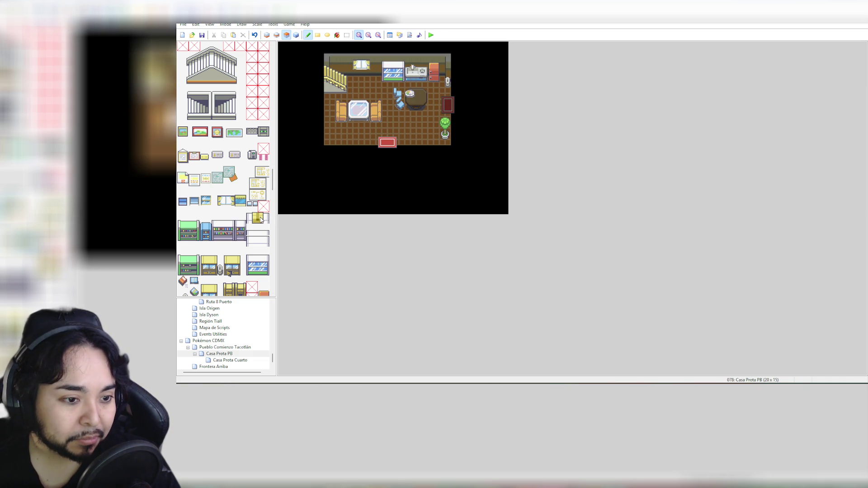
scroll(260, 220, down, 10)
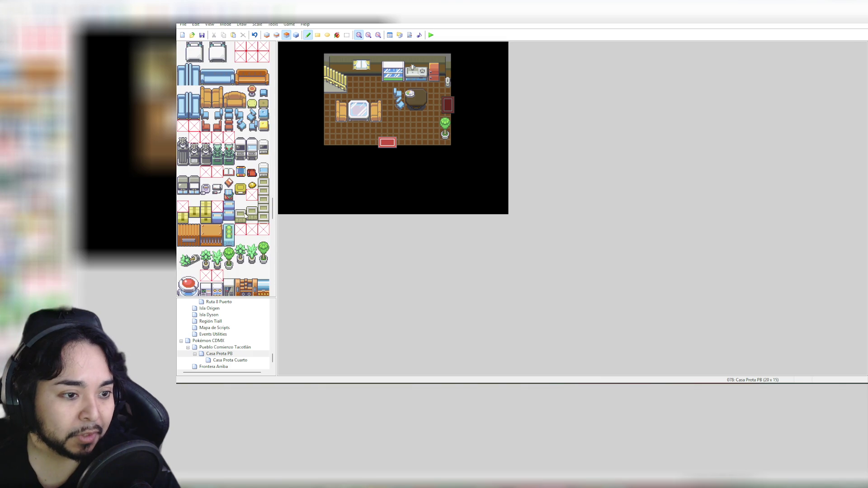
Step: Stamp a yellow box on the bottom-left floor tile, then browse down the tileset
click(185, 218)
click(329, 139)
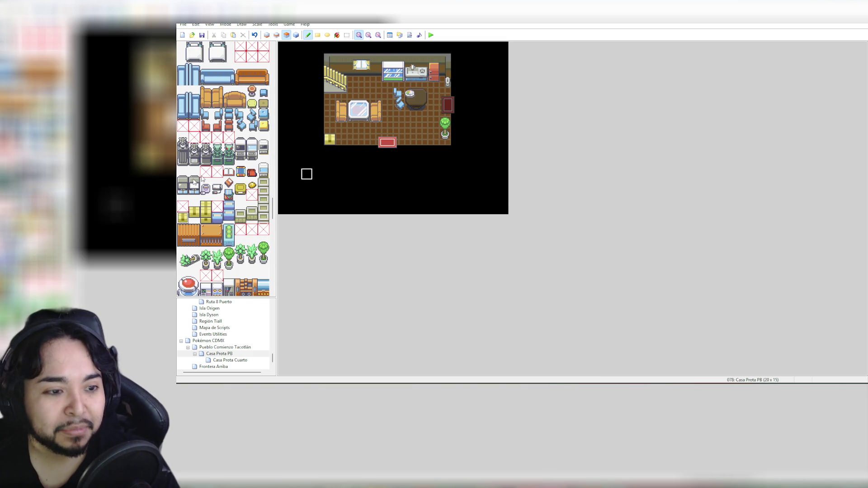
scroll(232, 223, down, 3)
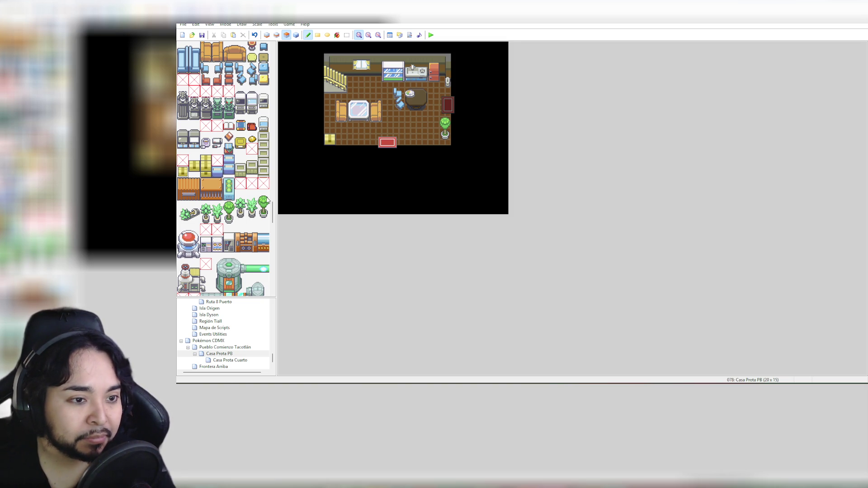
scroll(269, 200, down, 2)
scroll(269, 200, down, 3)
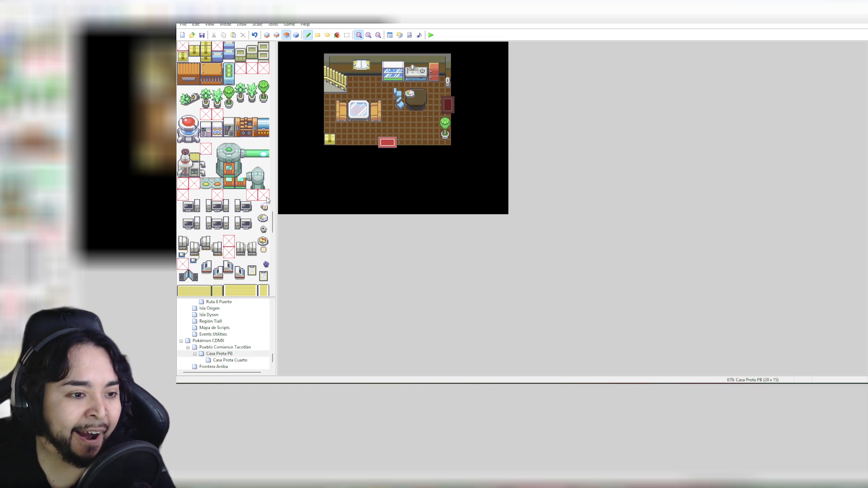
scroll(268, 201, down, 1)
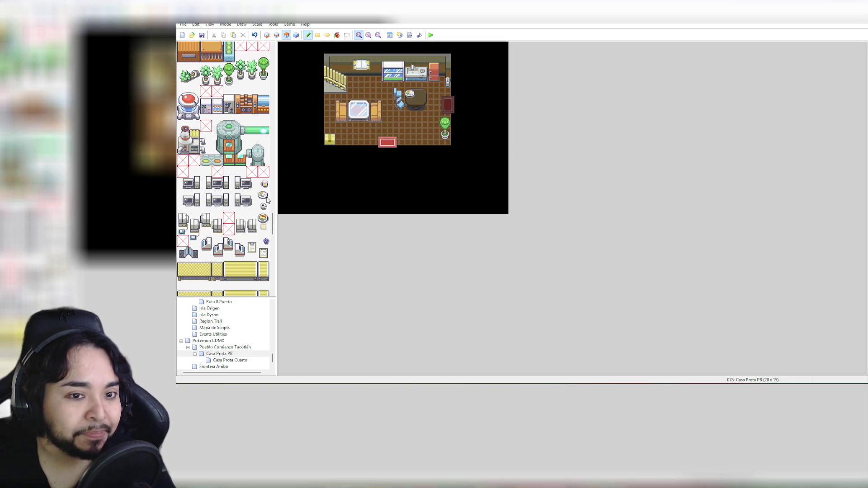
scroll(268, 200, down, 6)
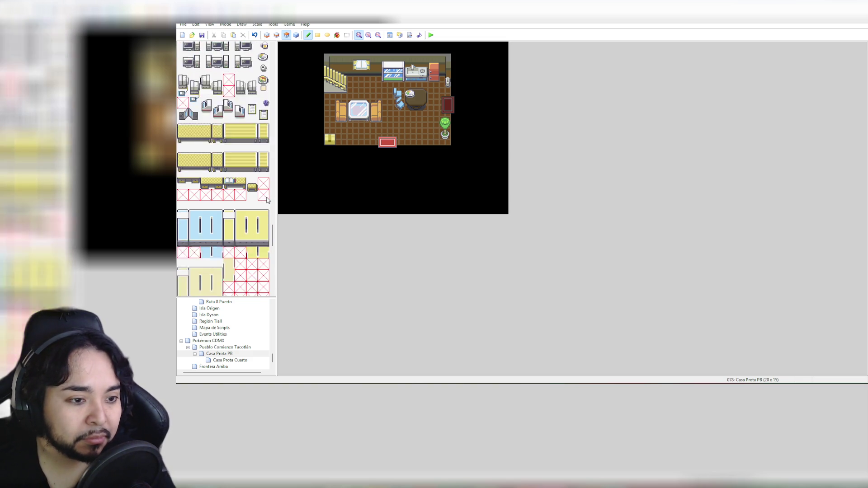
scroll(268, 200, down, 10)
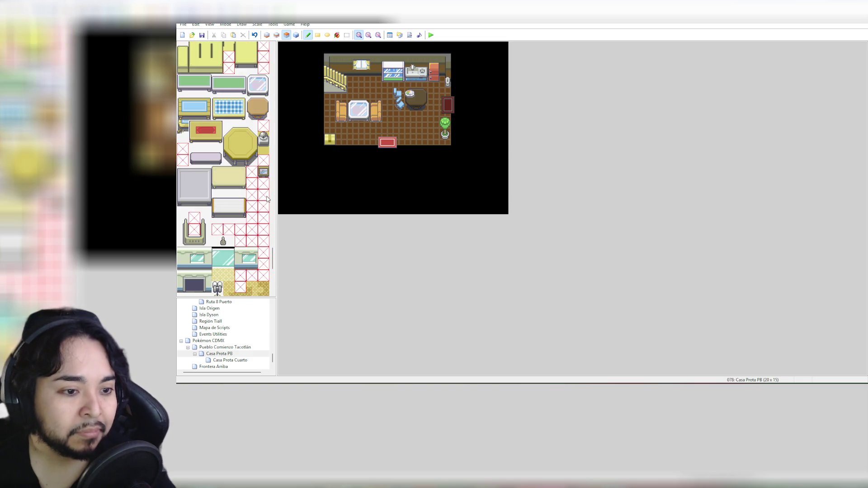
scroll(267, 200, down, 1)
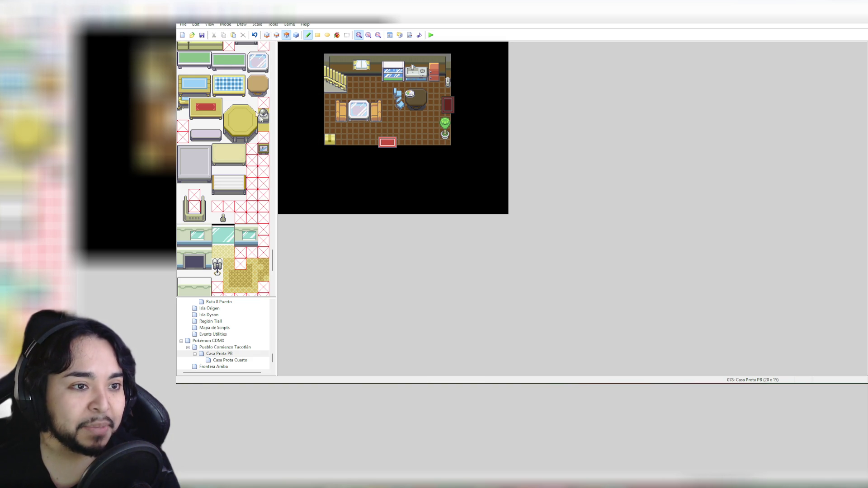
drag(274, 259, 274, 55)
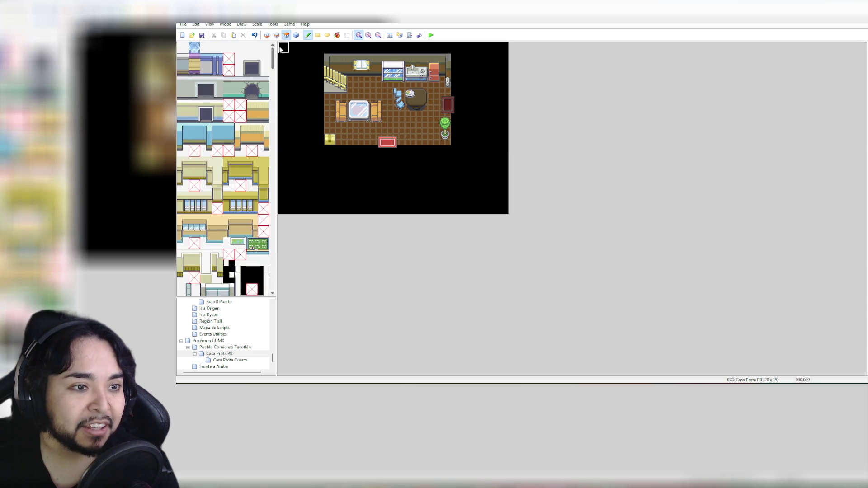
Step: Clear the existing sofas and glass coffee table from the living-room floor
mouse_move(342, 106)
mouse_down()
mouse_move(341, 118)
mouse_move(380, 117)
mouse_up()
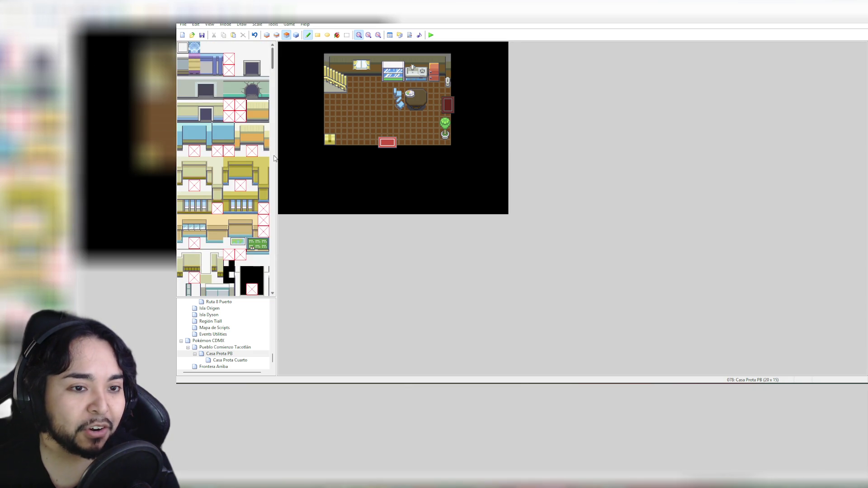
drag(274, 66, 273, 198)
scroll(239, 164, down, 5)
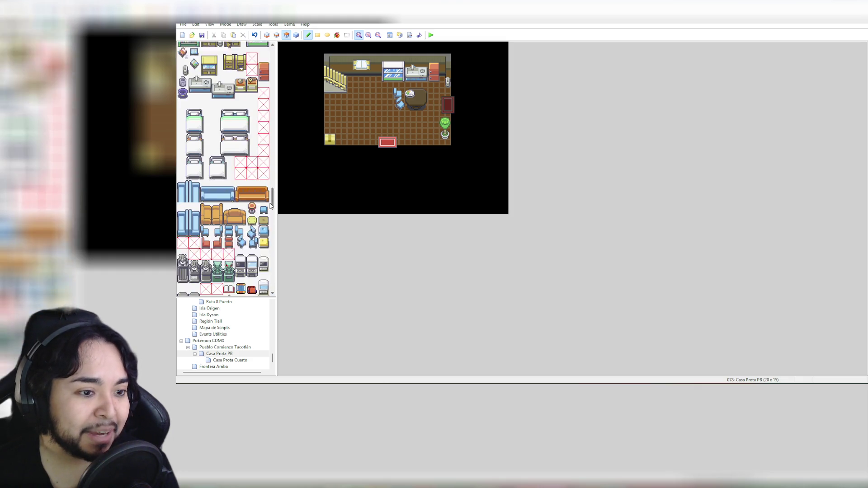
Step: Stamp the whole orange sofa on the left floor below the staircase, adjusting its position
drag(241, 144, 266, 130)
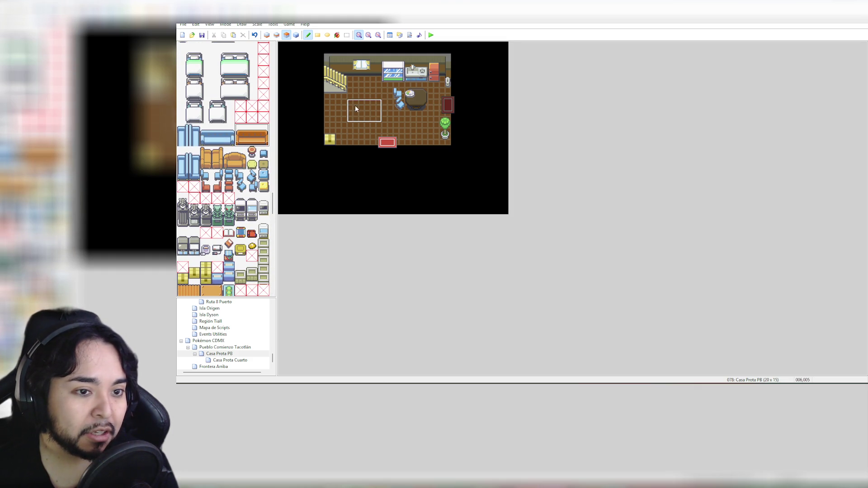
click(343, 103)
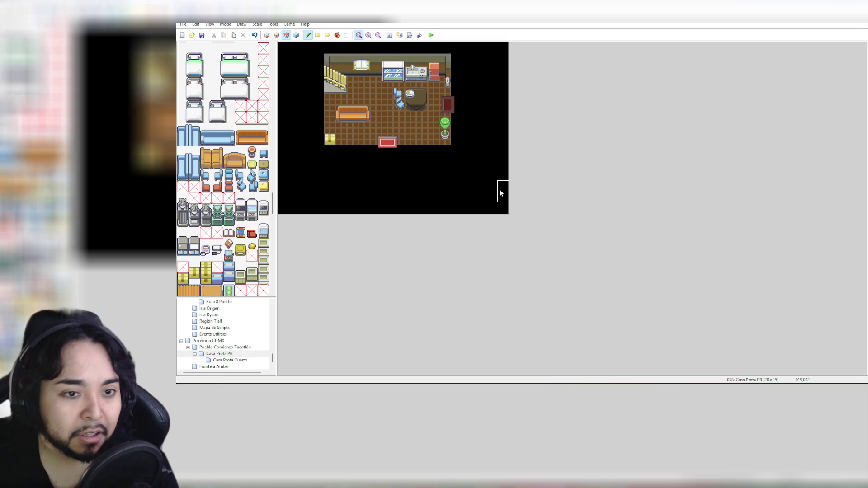
key(ctrl+z)
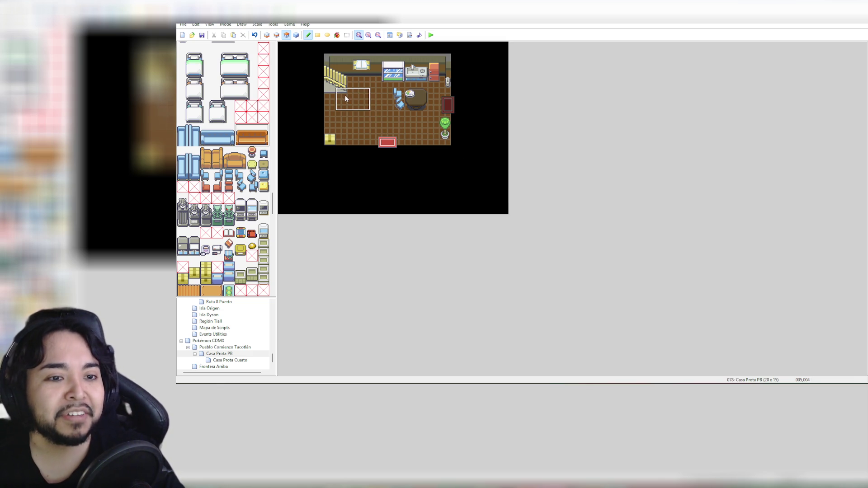
click(346, 107)
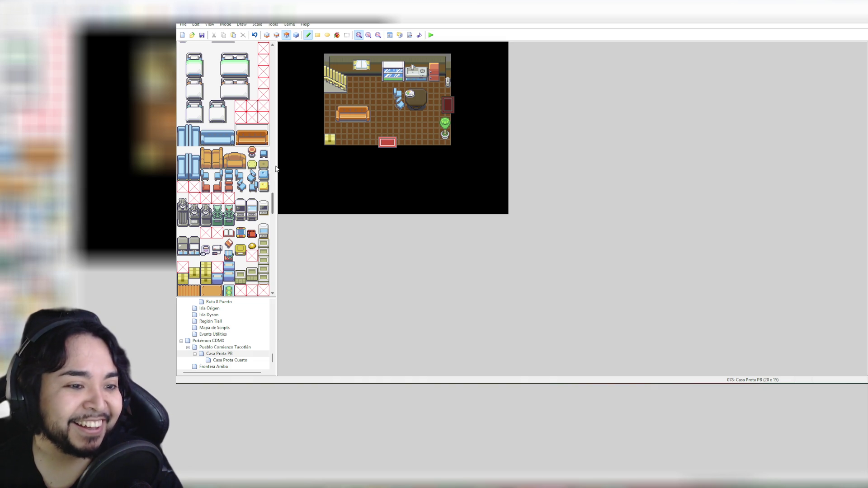
scroll(231, 188, down, 5)
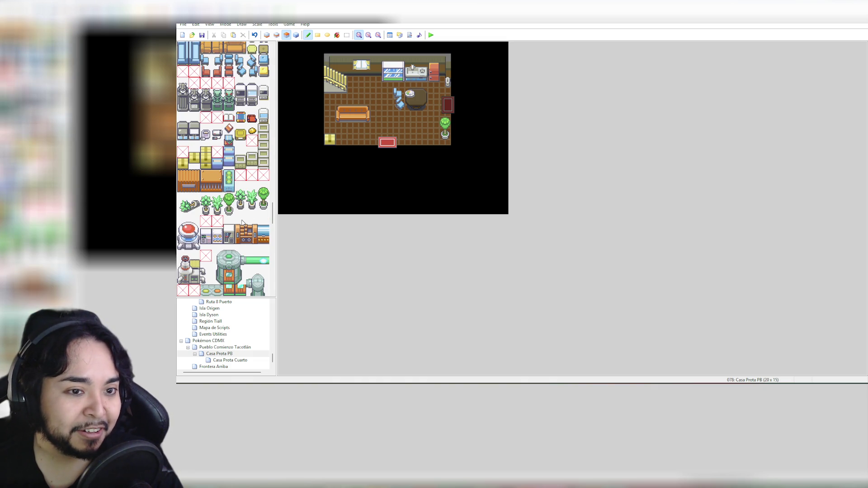
click(343, 101)
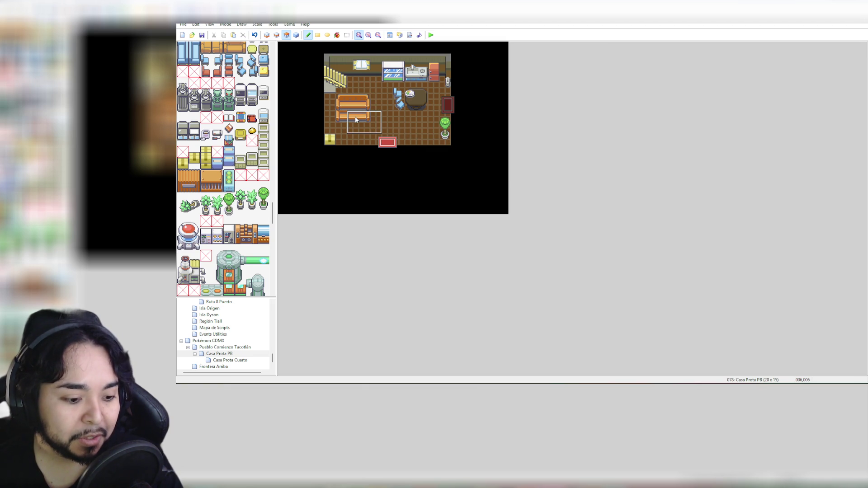
click(277, 35)
click(286, 35)
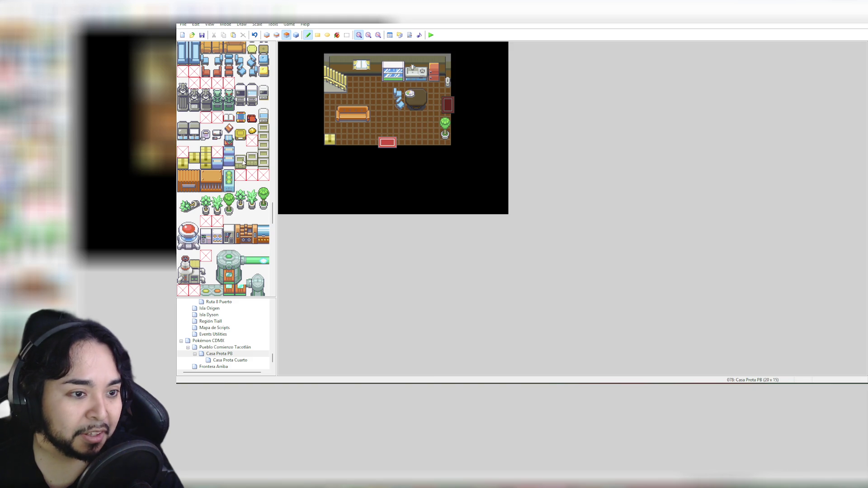
Step: Find and select the pale purple sofa tiles in the tileset
scroll(246, 148, up, 1)
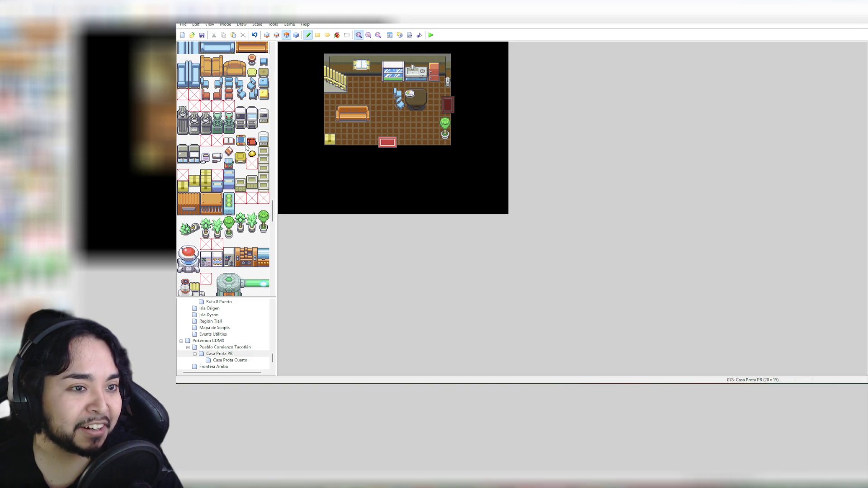
scroll(240, 169, down, 10)
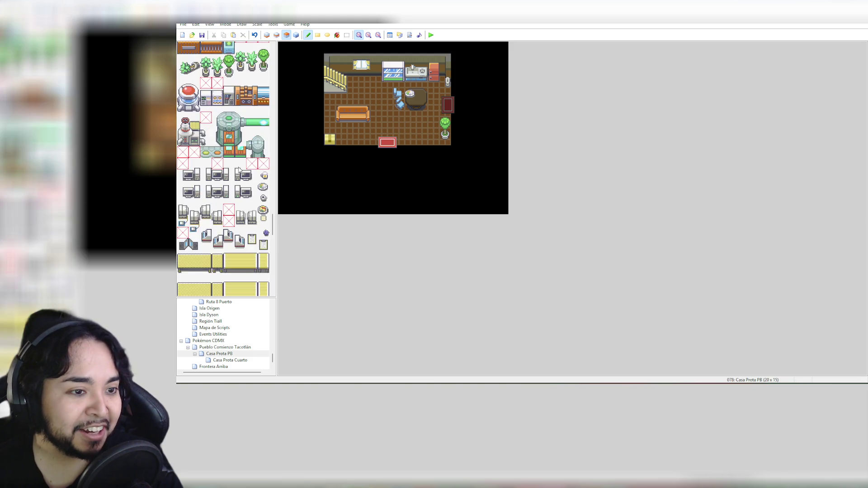
scroll(239, 169, down, 10)
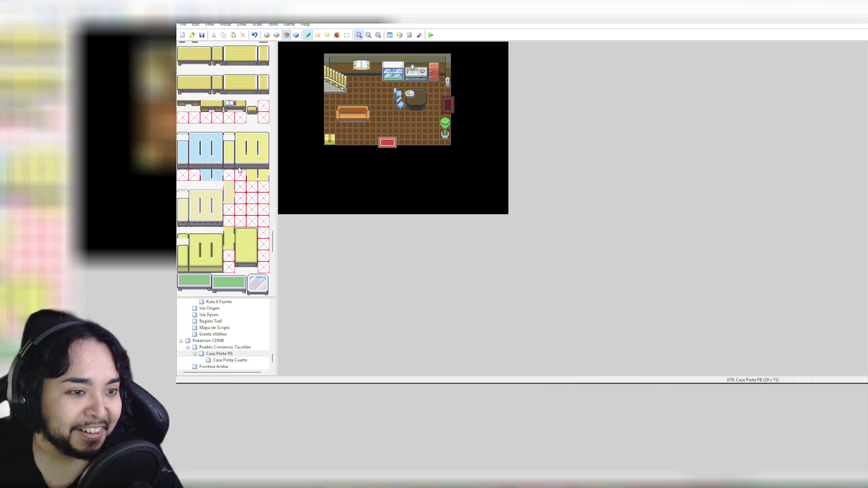
scroll(240, 169, down, 2)
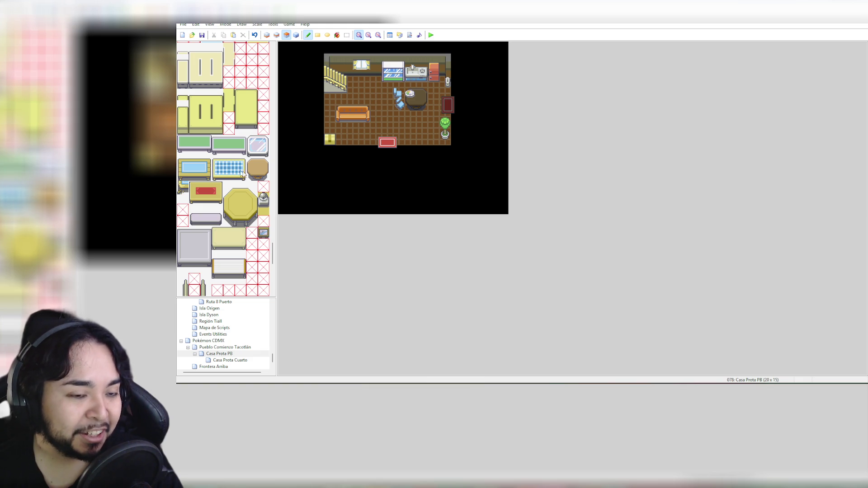
scroll(244, 174, down, 4)
scroll(245, 174, up, 2)
scroll(245, 173, down, 2)
click(196, 166)
drag(196, 170, 218, 178)
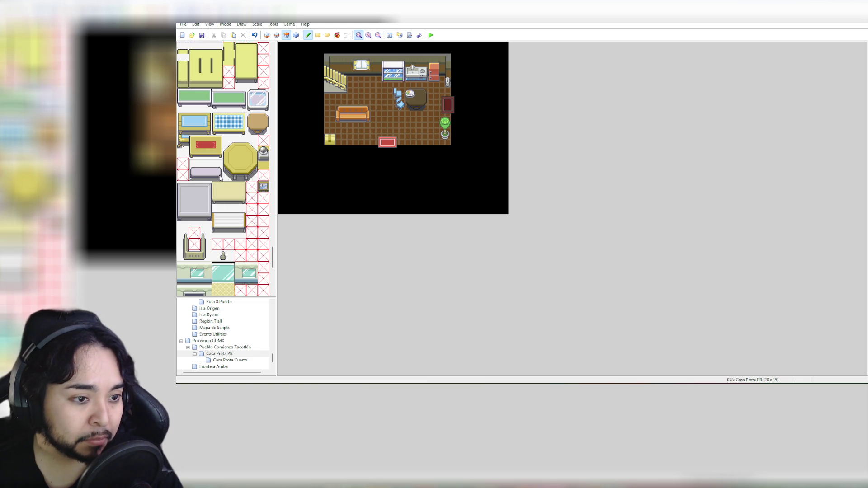
Step: Stamp the pale purple sofa just below the orange sofa, undoing two misplaced attempts
click(340, 134)
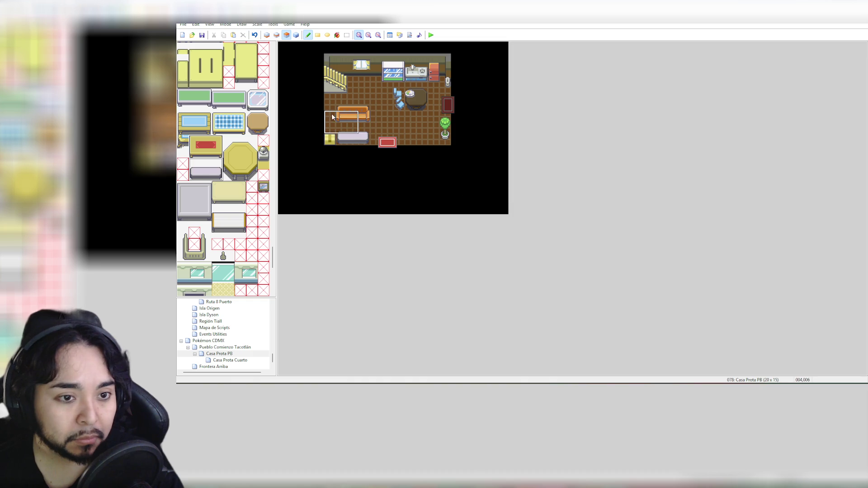
key(ctrl+z)
click(494, 170)
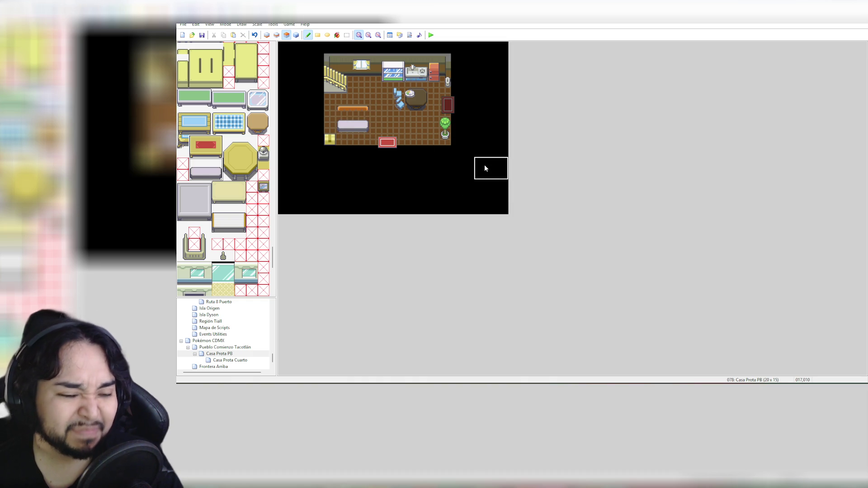
key(ctrl+z)
click(345, 122)
click(277, 35)
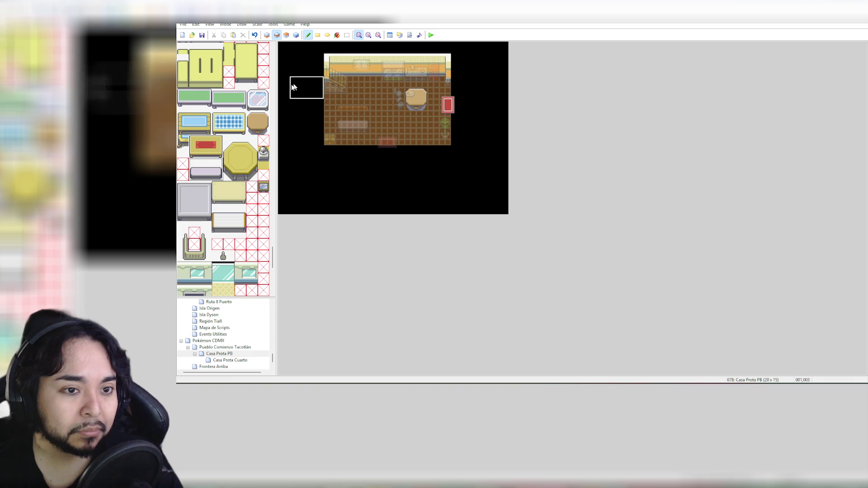
Step: Restamp the full 3x2 orange sofa above the pale purple sofa on Layer 2
drag(273, 257, 284, 204)
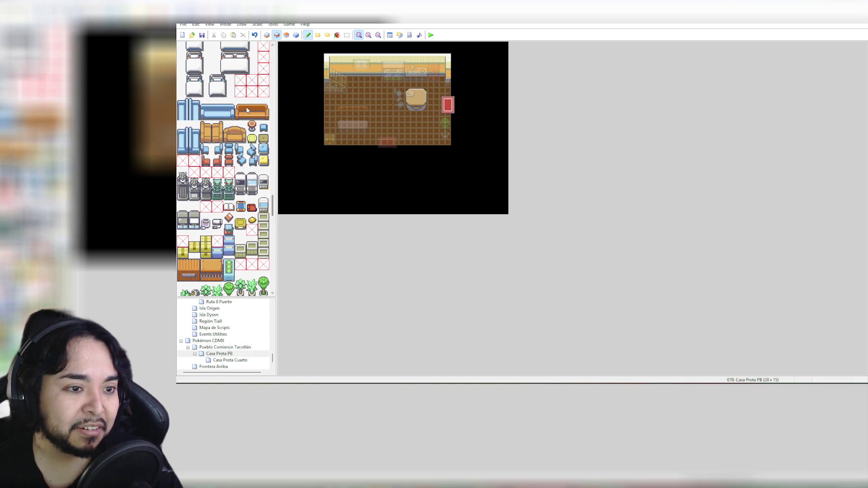
drag(240, 104, 242, 117)
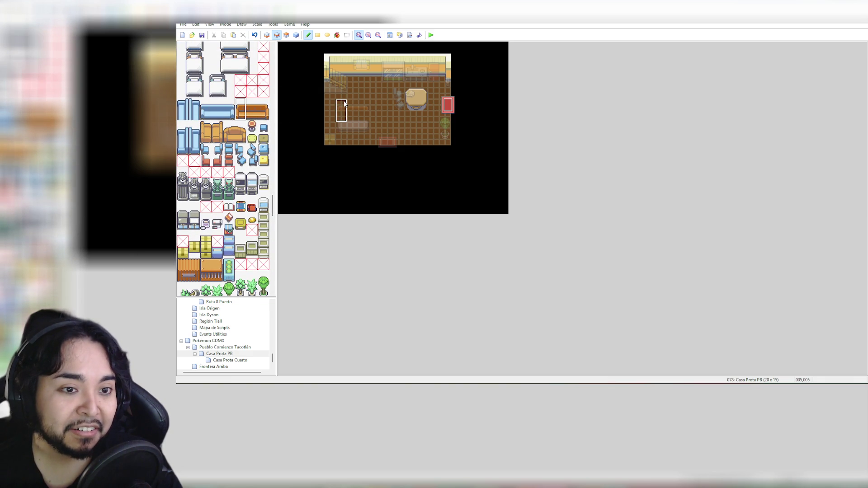
drag(240, 109, 264, 115)
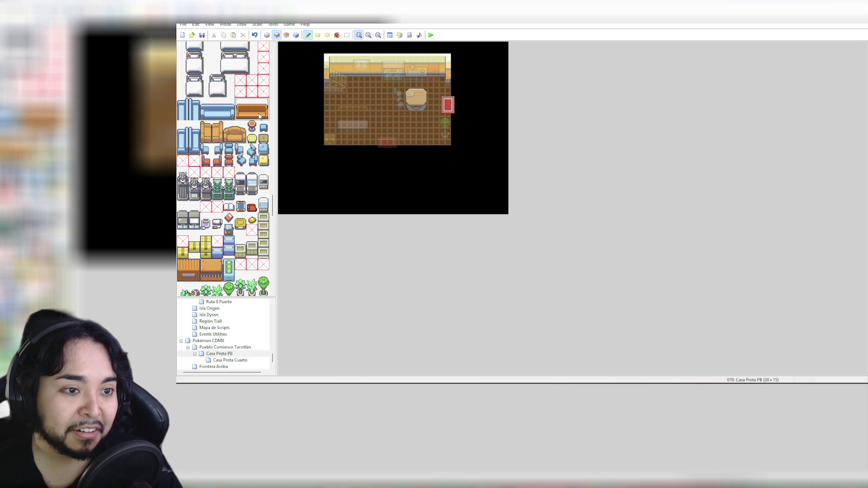
click(343, 103)
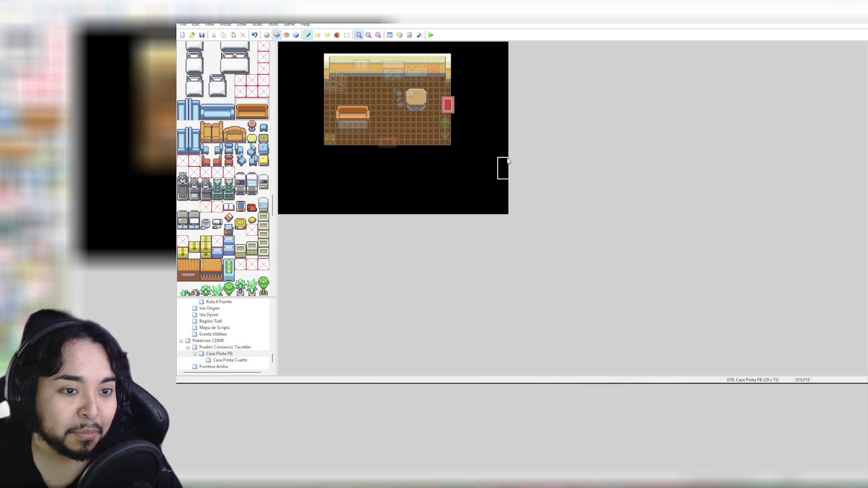
click(296, 36)
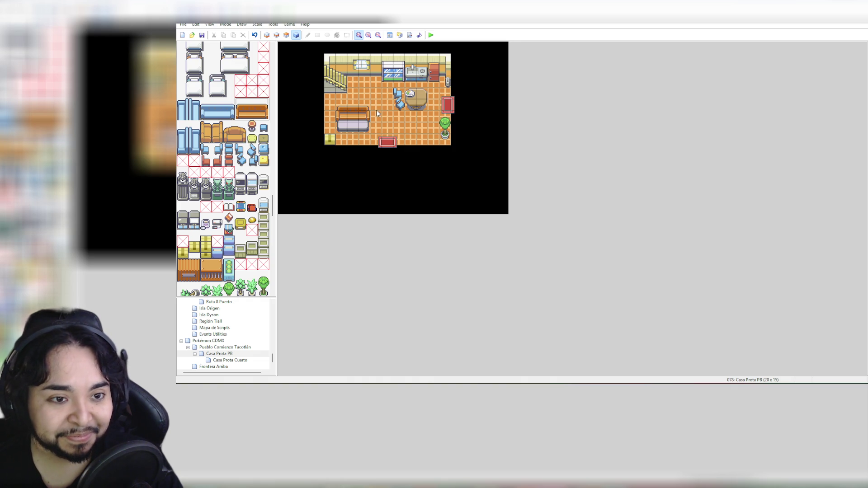
click(354, 114)
click(252, 113)
click(287, 35)
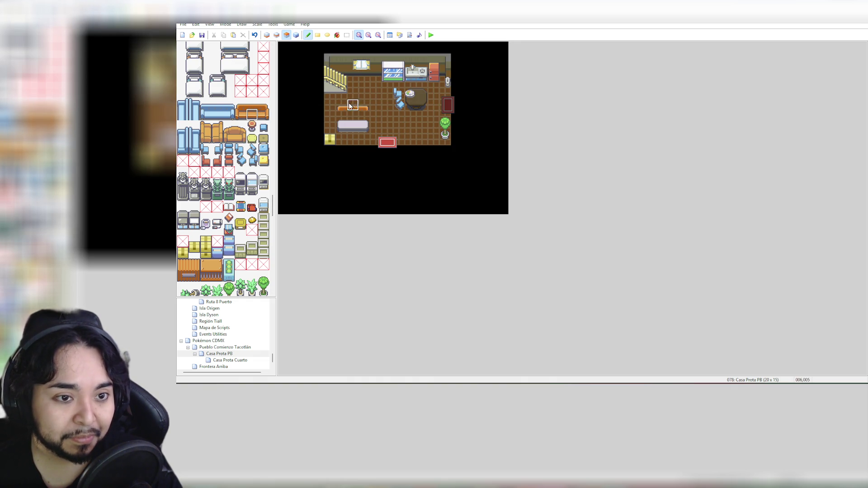
drag(237, 100, 267, 118)
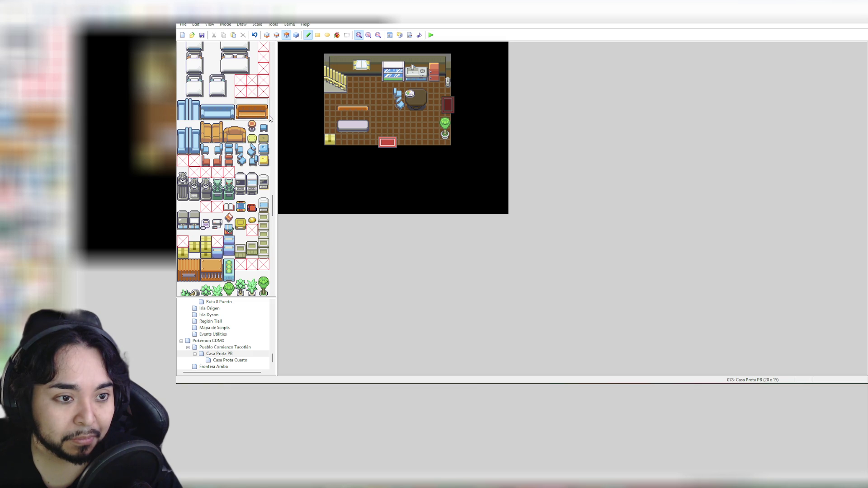
click(342, 96)
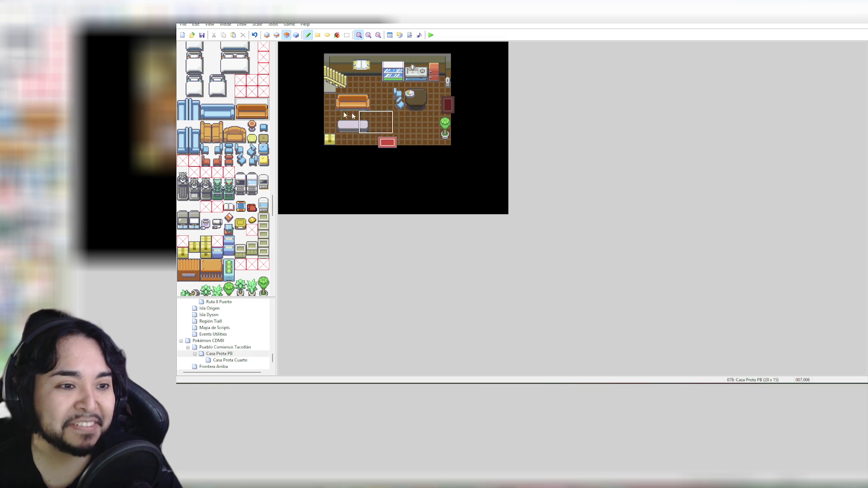
Step: Paint a staircase tile at the room's top-left on Layer 2, then open the Pueblo Comienzo Tacotlán map
mouse_move(274, 212)
mouse_down()
mouse_move(278, 62)
mouse_move(277, 161)
mouse_up()
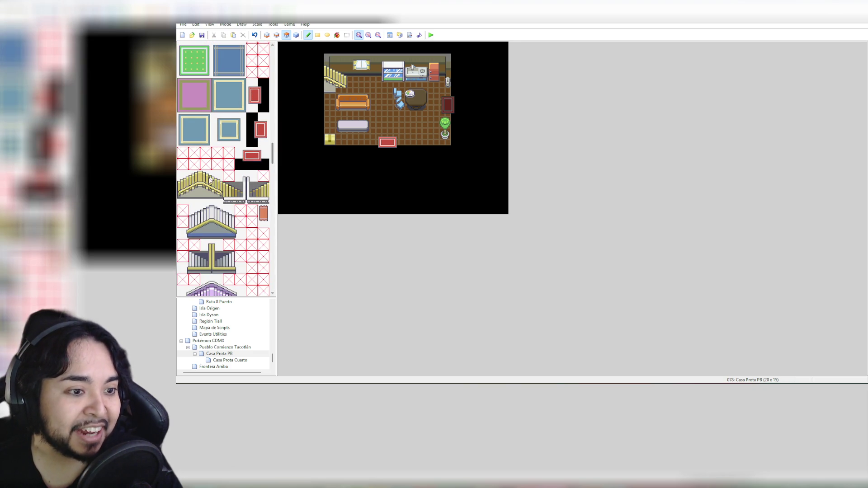
click(219, 199)
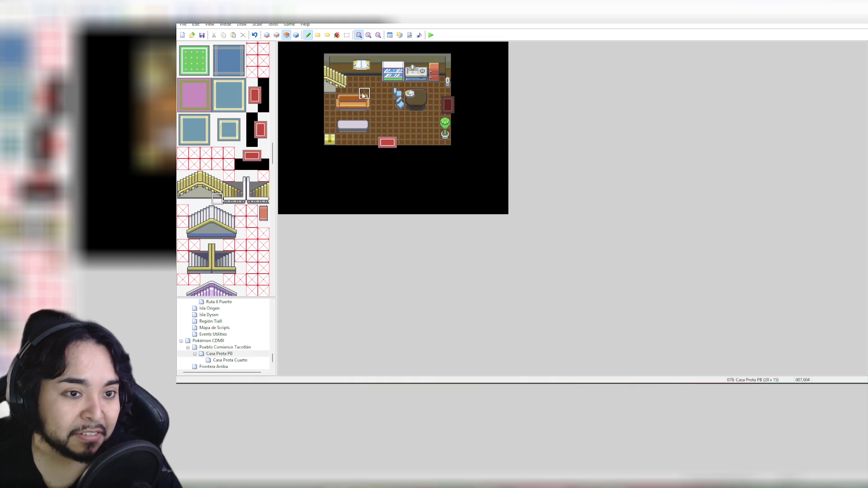
click(278, 35)
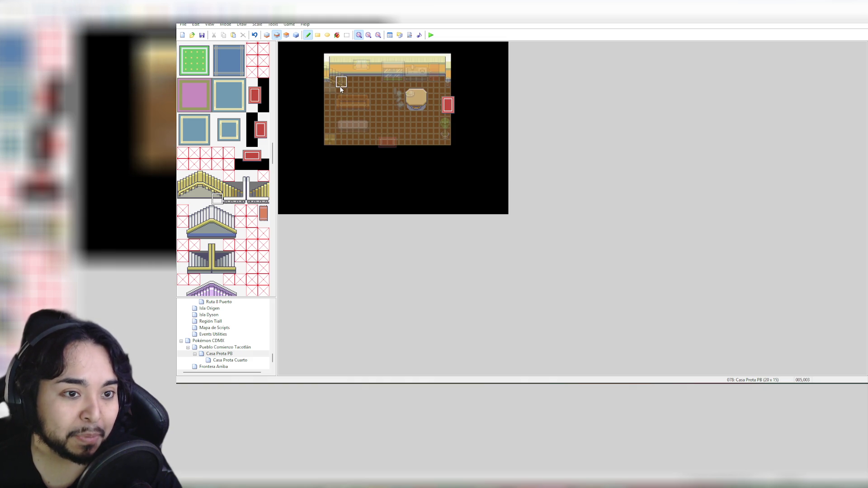
click(341, 87)
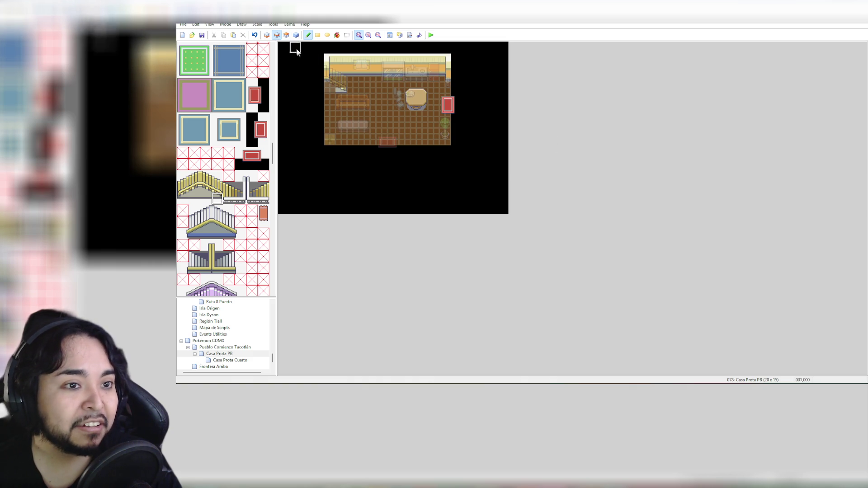
click(296, 35)
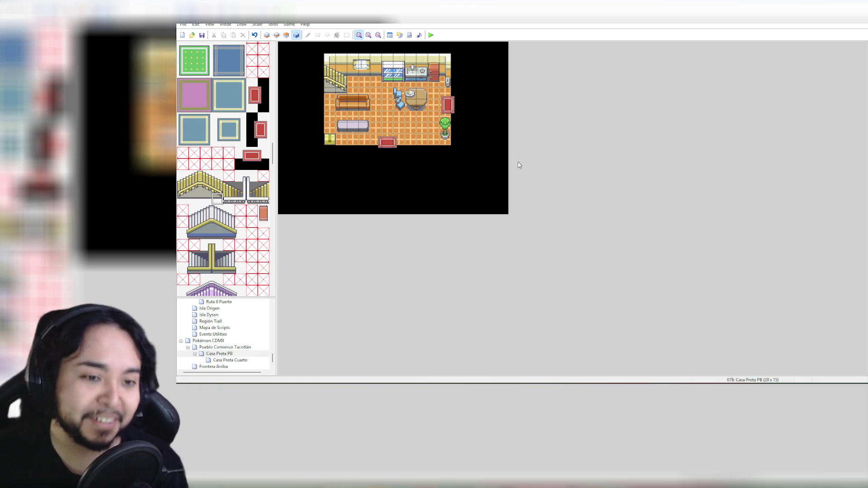
scroll(267, 331, down, 1)
click(229, 343)
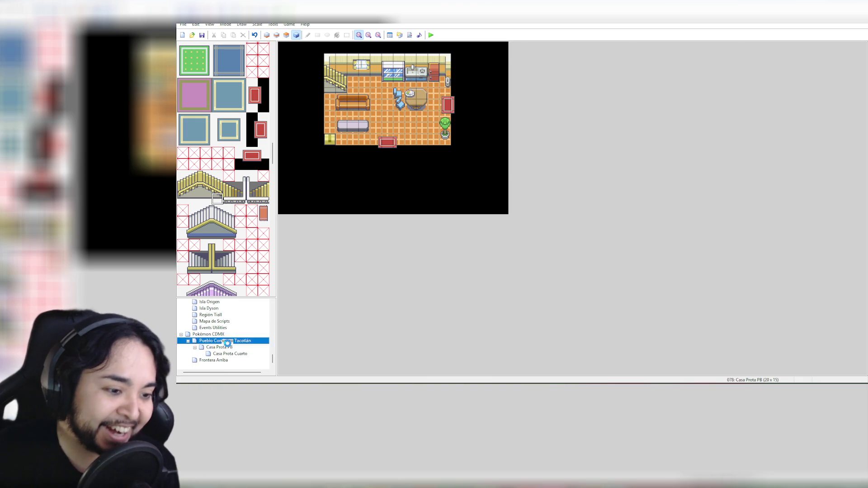
Step: Look over Casa Prota PB and Casa Prota Cuarto, ending on the Frontera Arriba map
click(228, 349)
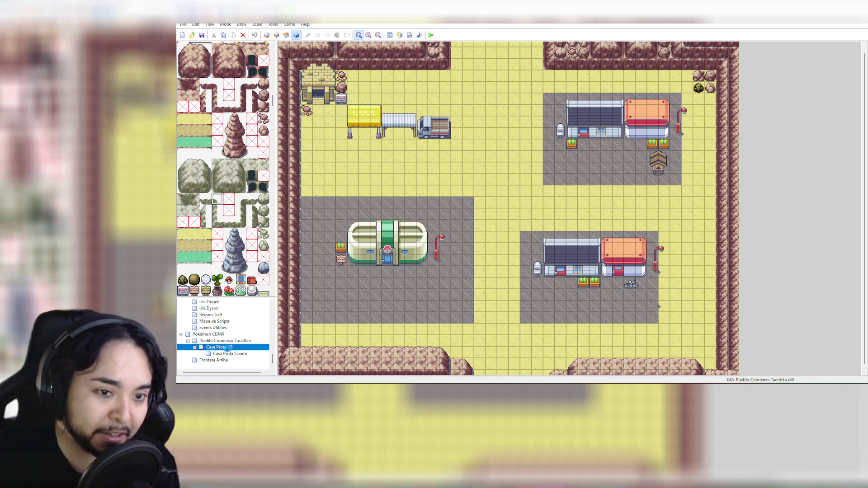
click(236, 353)
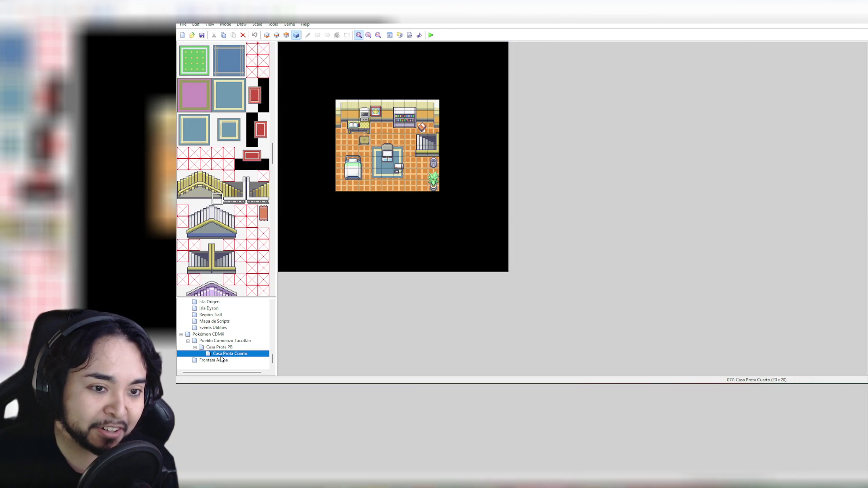
click(221, 361)
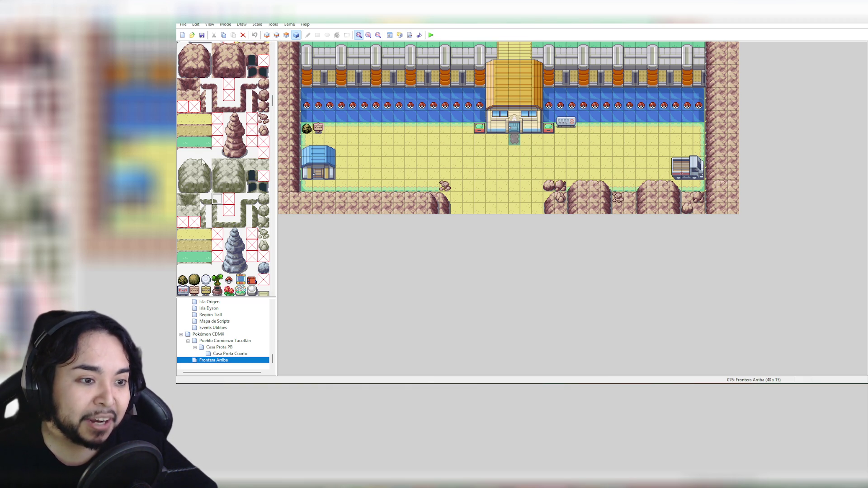
Step: On layer 1, paint a bordered ground strip along the path below the water
scroll(265, 234, down, 5)
scroll(273, 251, down, 10)
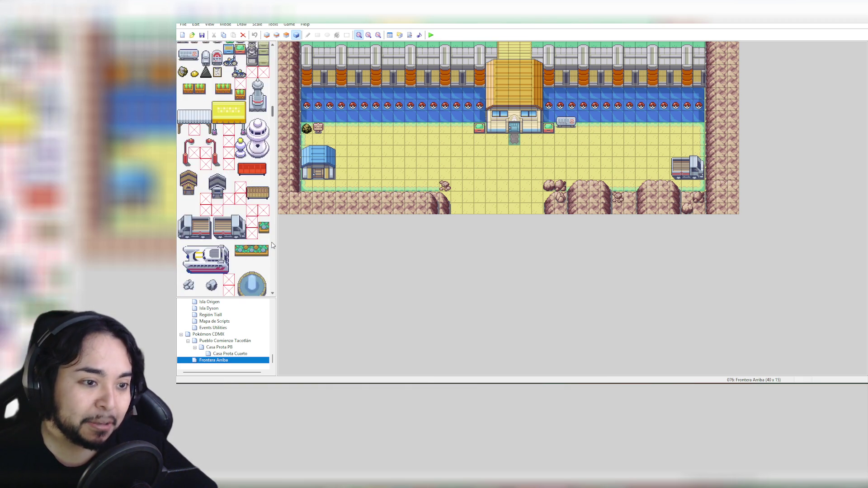
drag(273, 120, 207, 76)
click(195, 72)
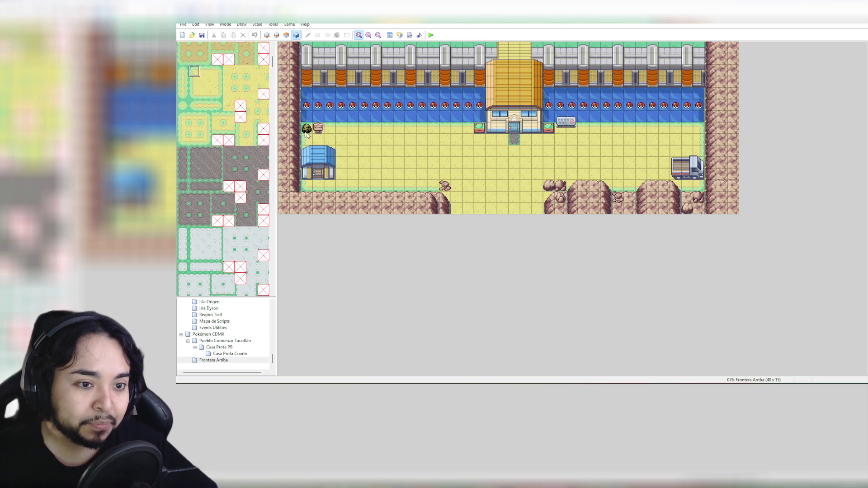
click(267, 35)
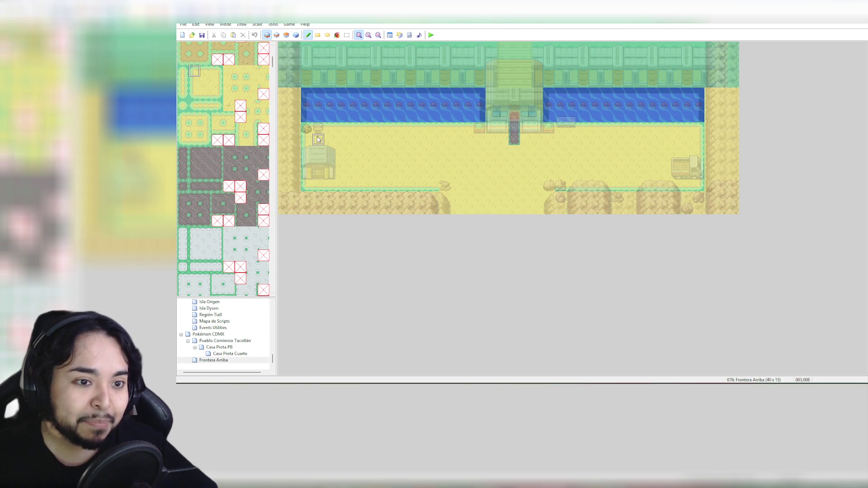
drag(333, 131, 364, 131)
right_click(332, 147)
click(311, 135)
click(336, 133)
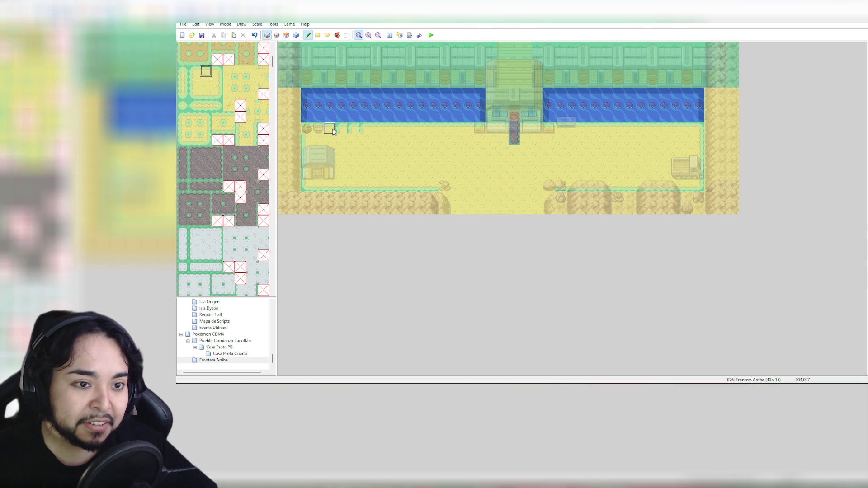
click(314, 139)
drag(352, 139, 702, 141)
Step: Paint bush rows along the path on both sides of the central building and bridge
click(217, 71)
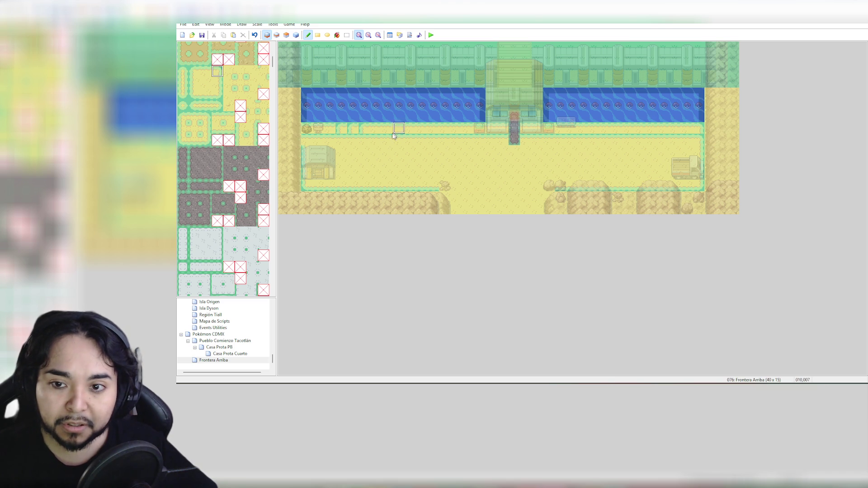
click(195, 75)
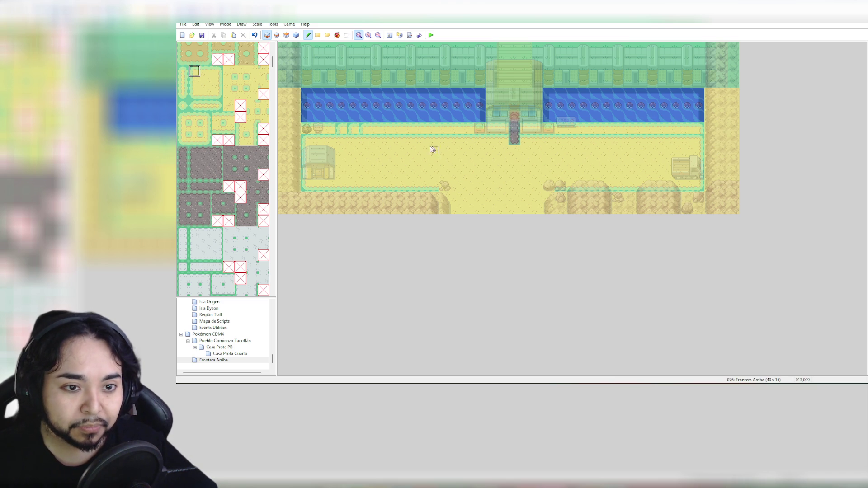
scroll(252, 151, up, 3)
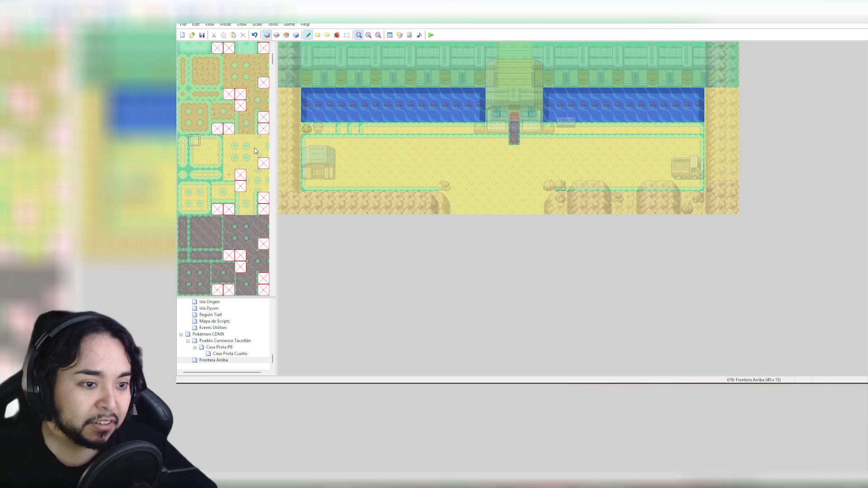
scroll(274, 58, up, 3)
scroll(274, 58, up, 5)
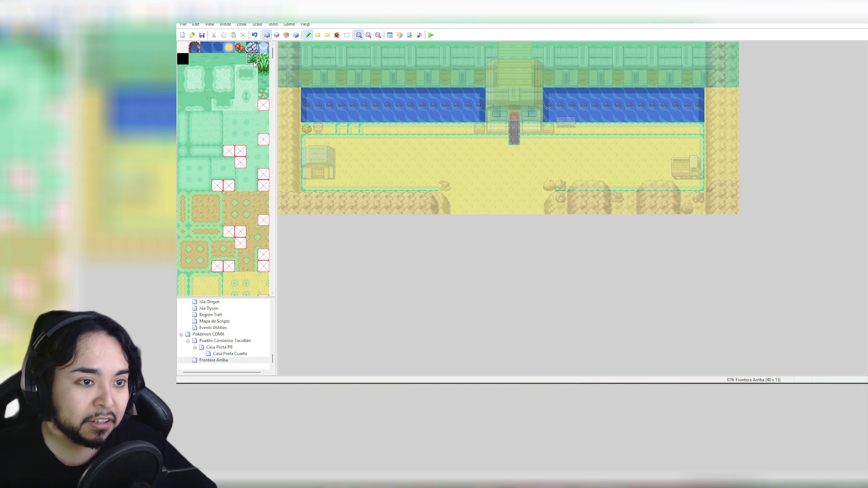
mouse_move(342, 129)
mouse_down()
mouse_move(366, 130)
mouse_move(307, 129)
mouse_up()
drag(374, 131, 479, 130)
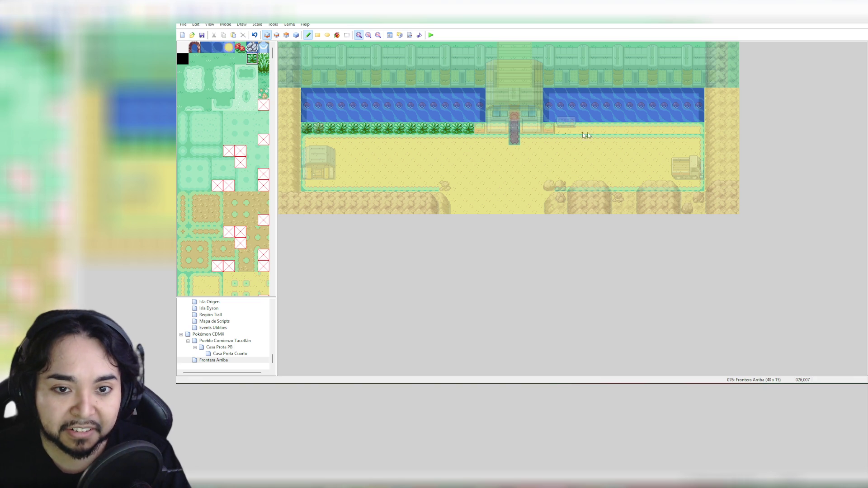
drag(548, 129, 698, 128)
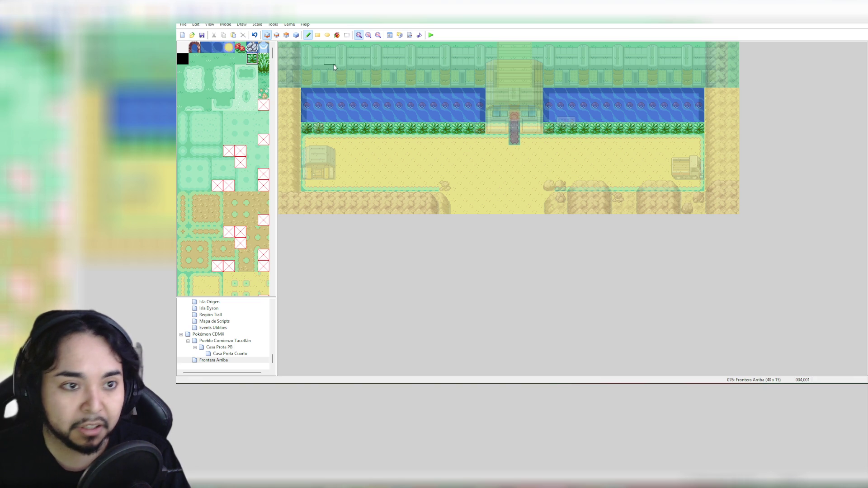
click(296, 35)
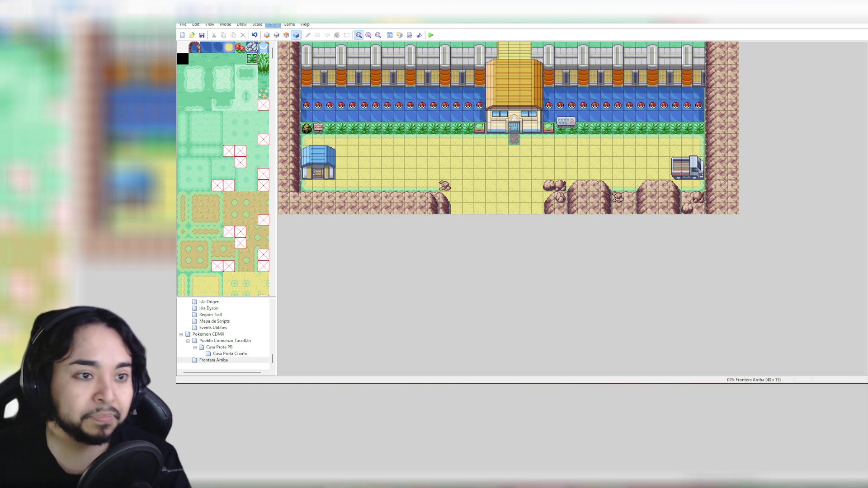
Step: Replace several individual bushes on the path with a pale tile on layer 1
click(217, 64)
click(267, 36)
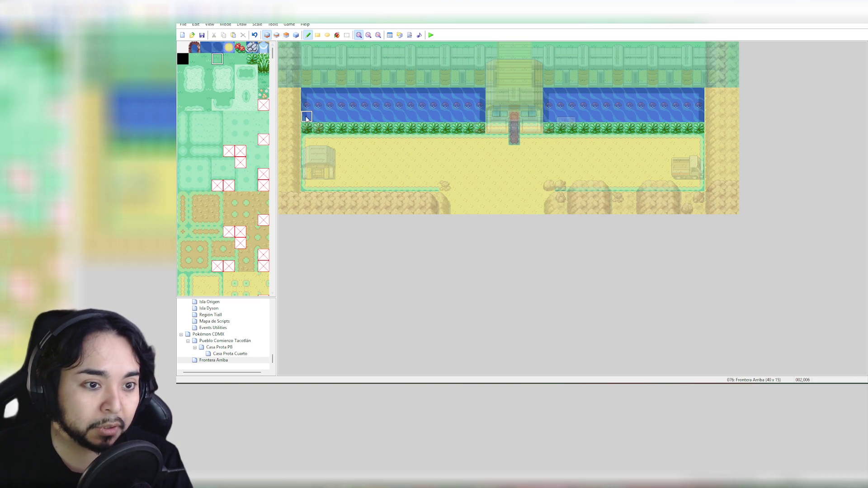
click(307, 129)
click(480, 129)
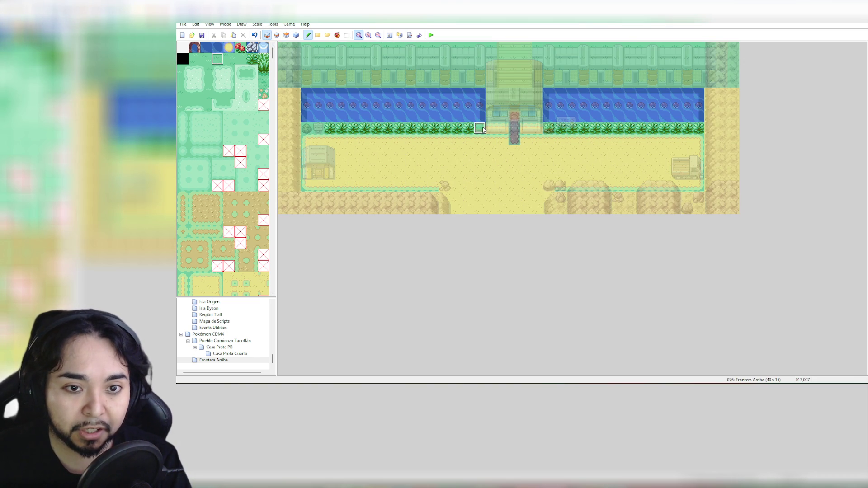
click(559, 129)
click(548, 129)
click(571, 129)
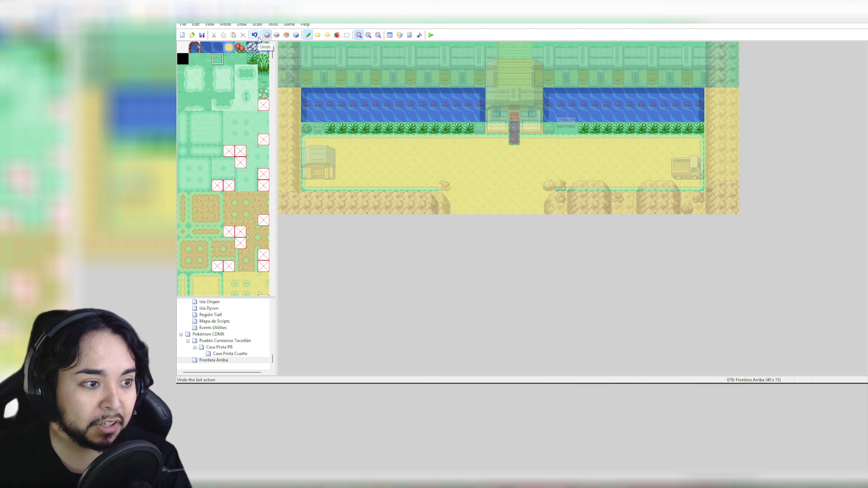
click(296, 34)
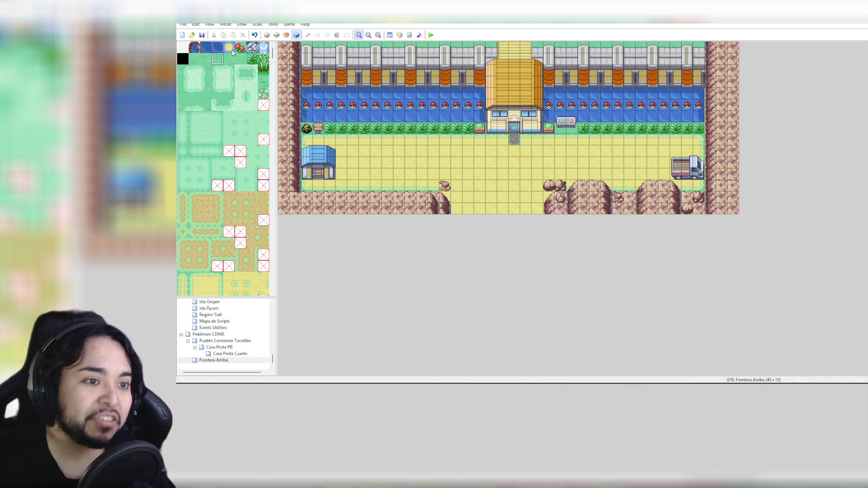
Step: Paint grass over the left and right bush rows, leaving a plain strip
click(267, 34)
drag(328, 128, 470, 129)
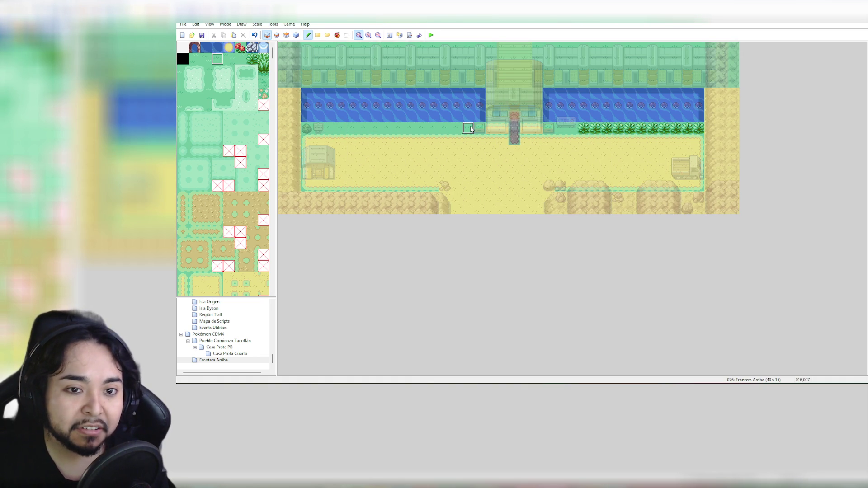
drag(572, 129, 696, 131)
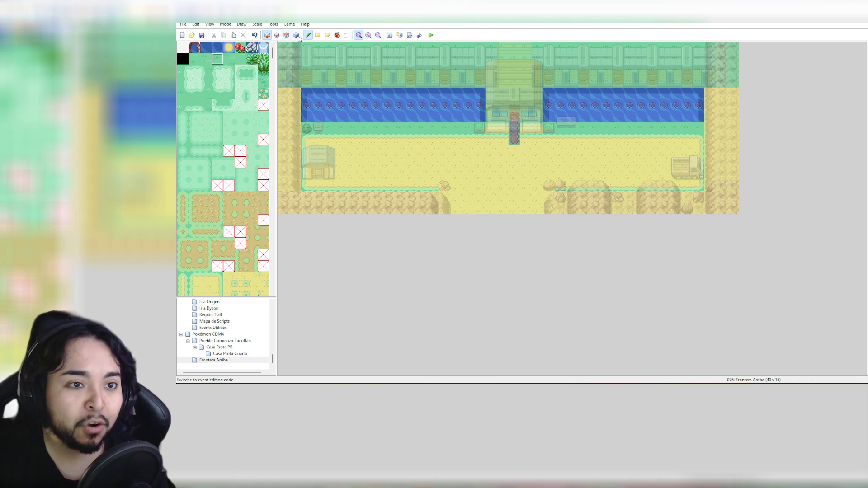
click(296, 35)
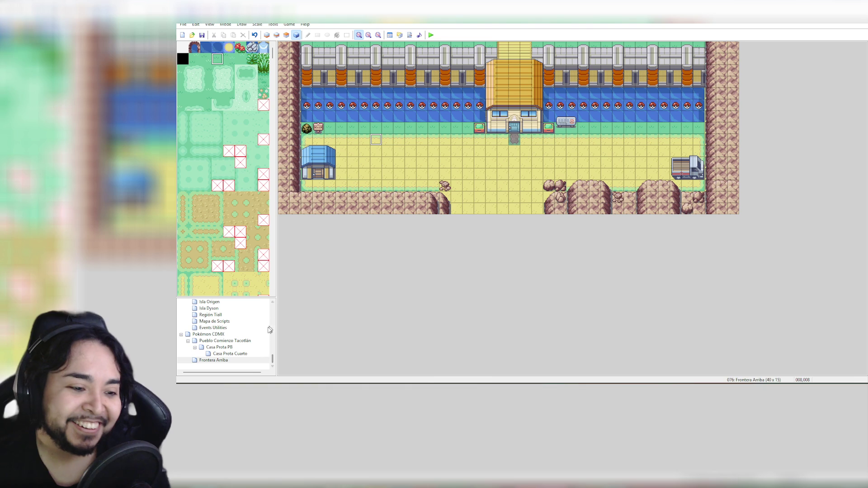
click(231, 348)
click(231, 343)
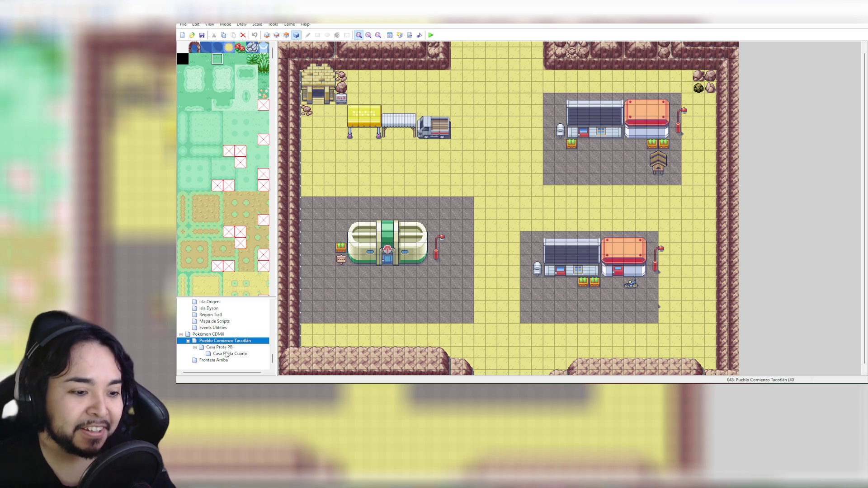
click(228, 348)
click(235, 354)
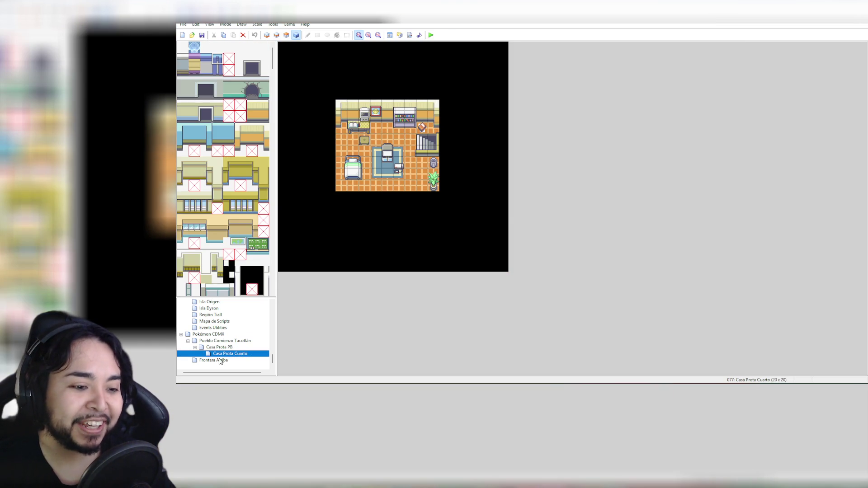
click(219, 361)
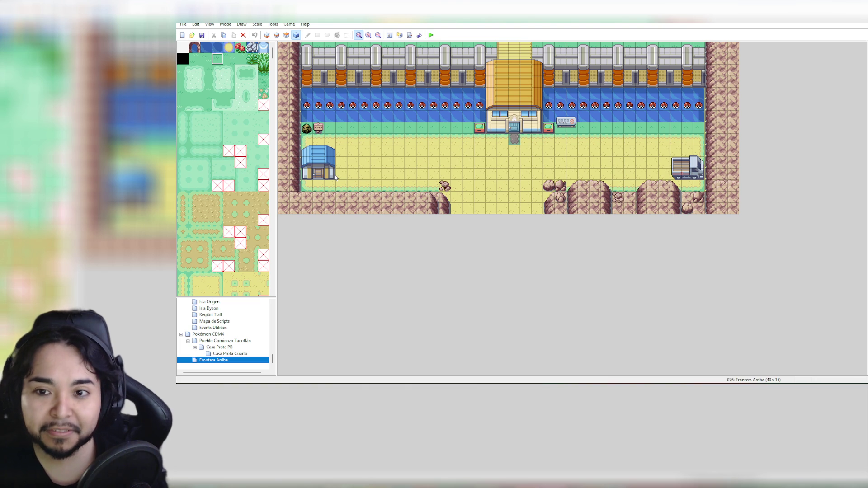
Step: Paint water tiles on layer 1 at the map's left and right edges to complete the channel
click(267, 35)
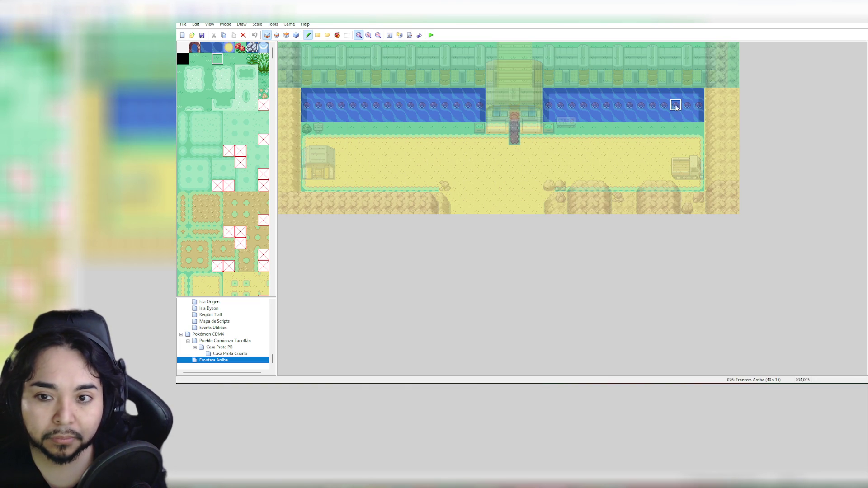
click(206, 47)
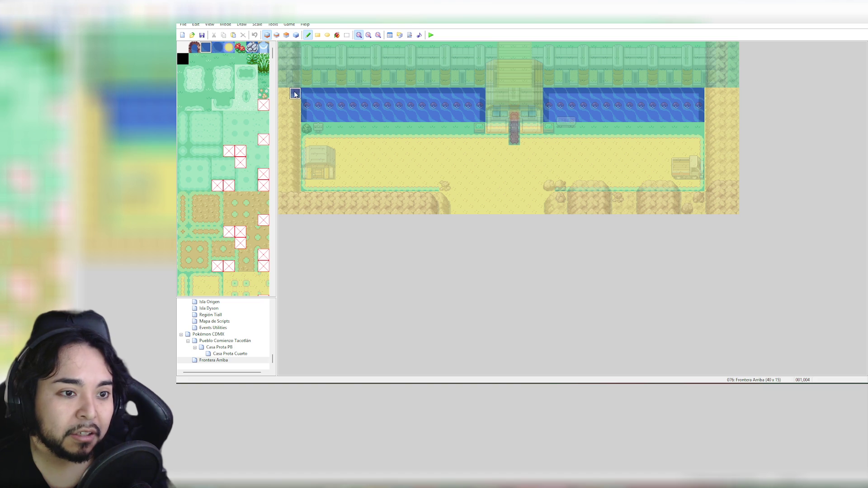
mouse_move(284, 95)
mouse_down()
mouse_move(294, 112)
mouse_move(294, 100)
mouse_up()
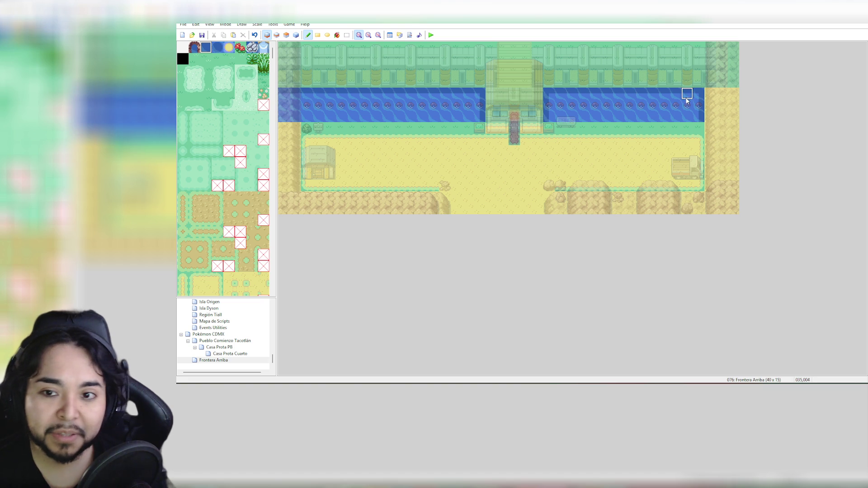
mouse_move(710, 95)
mouse_down()
mouse_move(726, 95)
mouse_move(724, 114)
mouse_move(710, 111)
mouse_move(722, 105)
mouse_up()
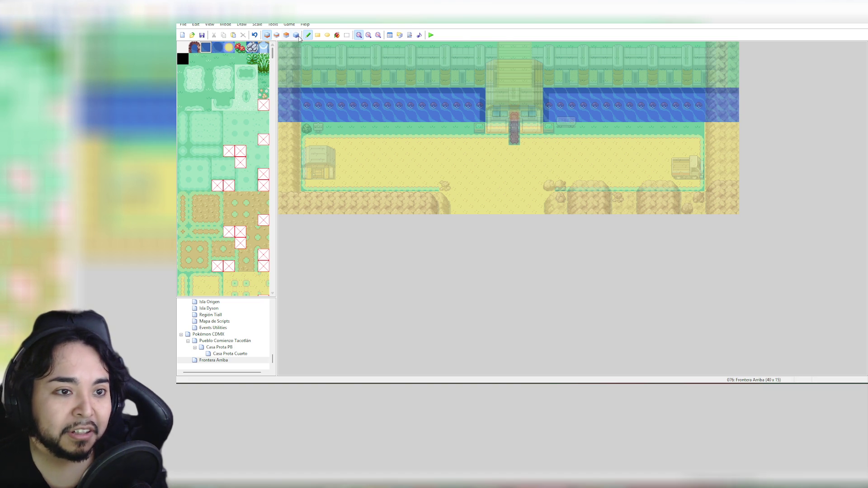
click(296, 35)
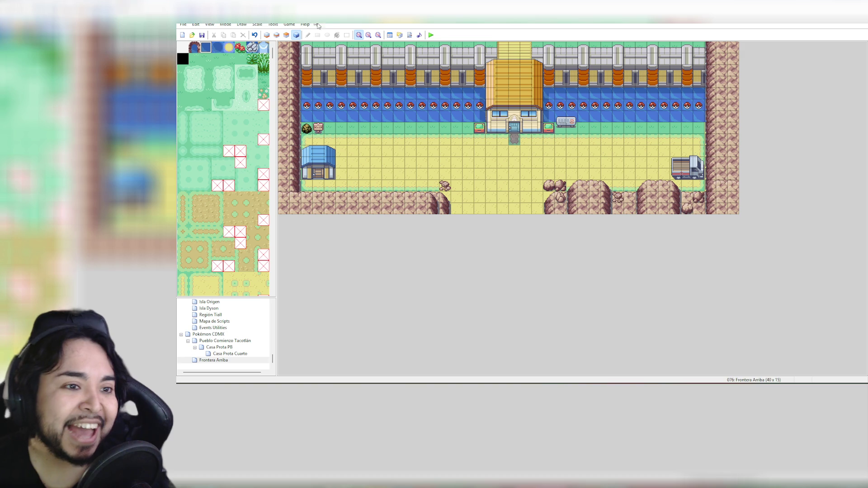
Step: Browse through the tileset, then load the Casa Prota PB house interior map
mouse_move(273, 58)
mouse_down()
mouse_move(279, 135)
mouse_move(258, 292)
mouse_up()
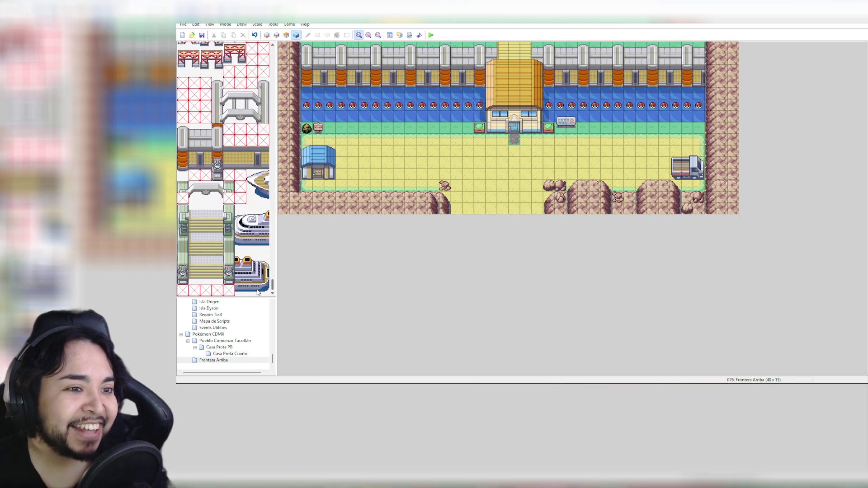
scroll(259, 287, up, 5)
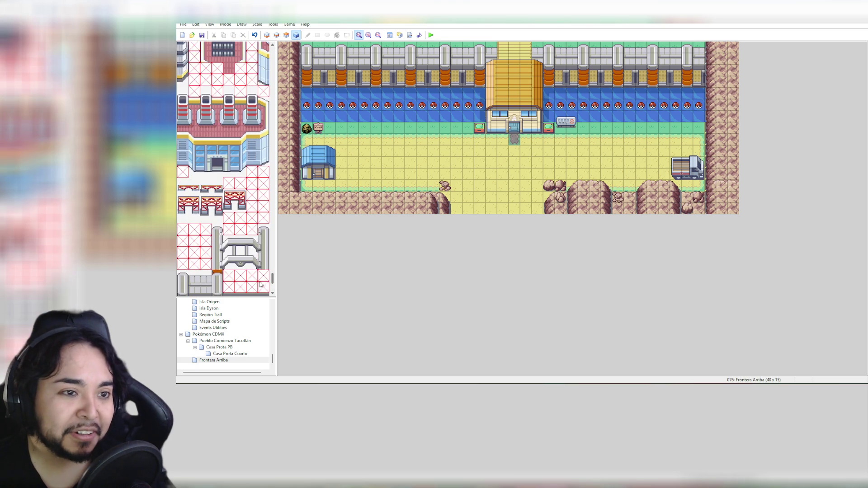
scroll(259, 286, down, 5)
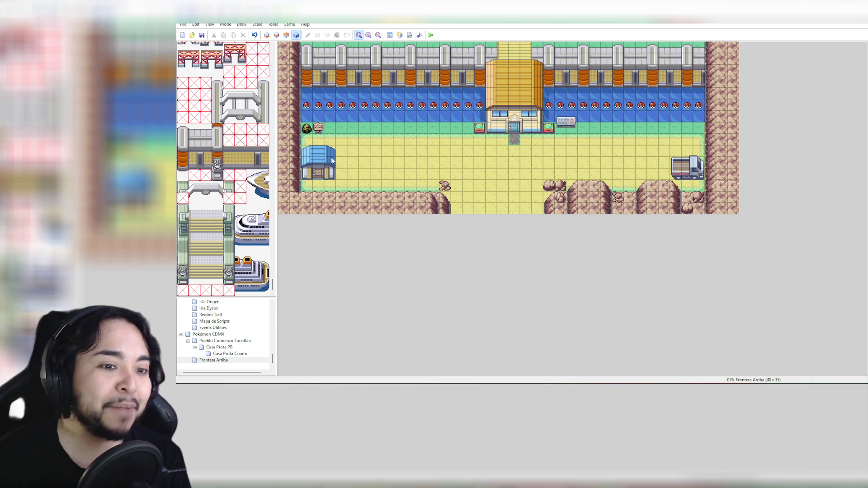
scroll(235, 125, up, 3)
drag(273, 283, 286, 107)
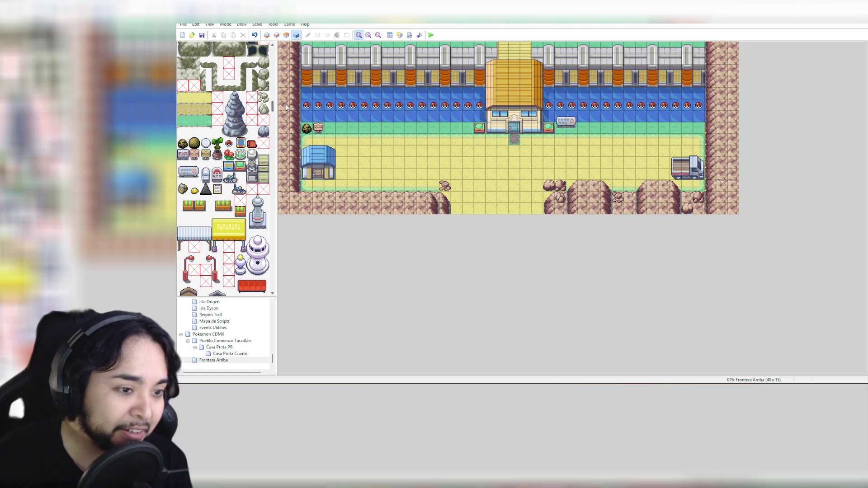
scroll(287, 107, up, 10)
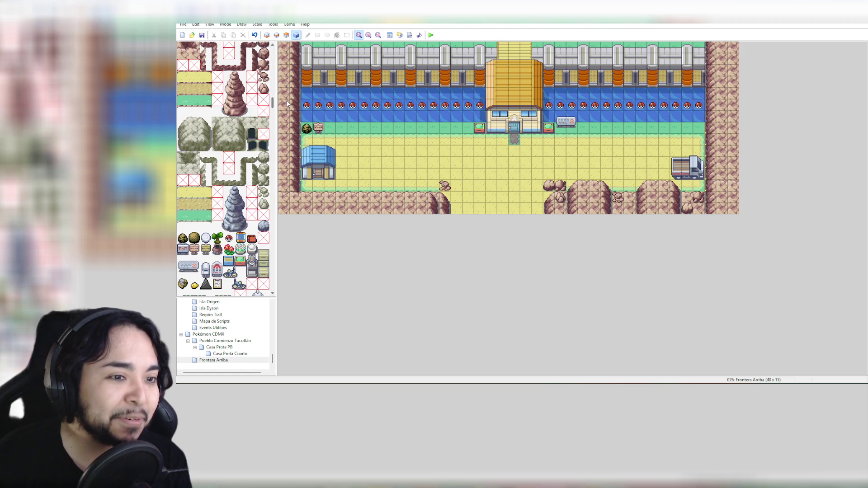
scroll(287, 103, up, 10)
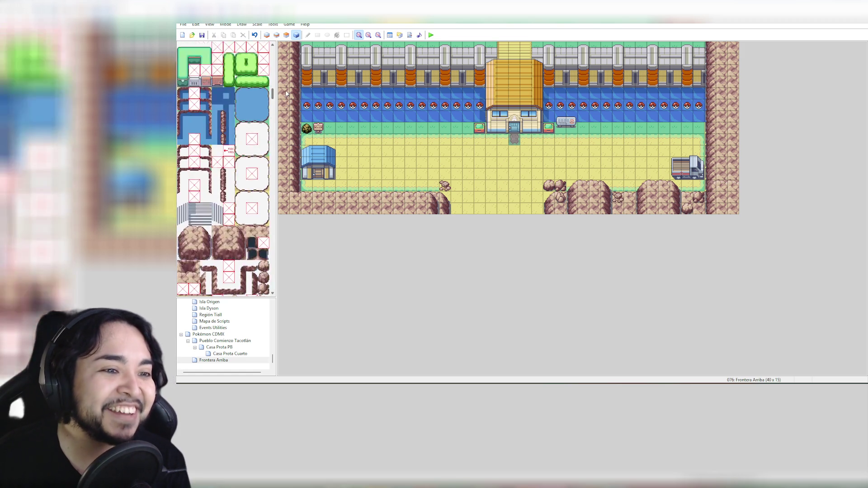
drag(286, 81, 289, 59)
scroll(287, 59, up, 5)
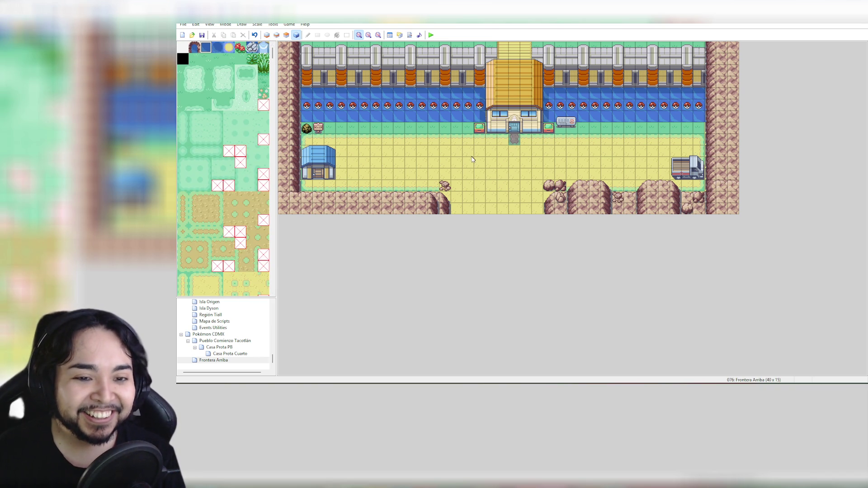
click(231, 347)
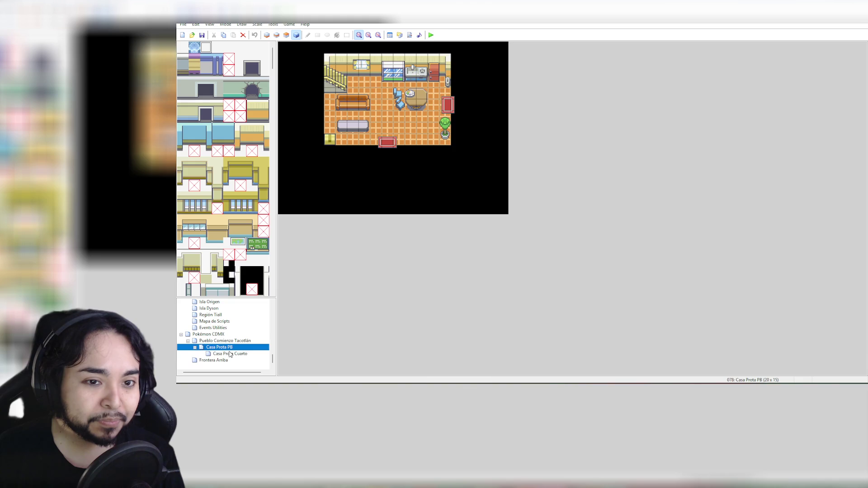
Step: On Casa Prota Cuarto, select the top-left plain orange floor tile and switch to Layer 2
click(230, 354)
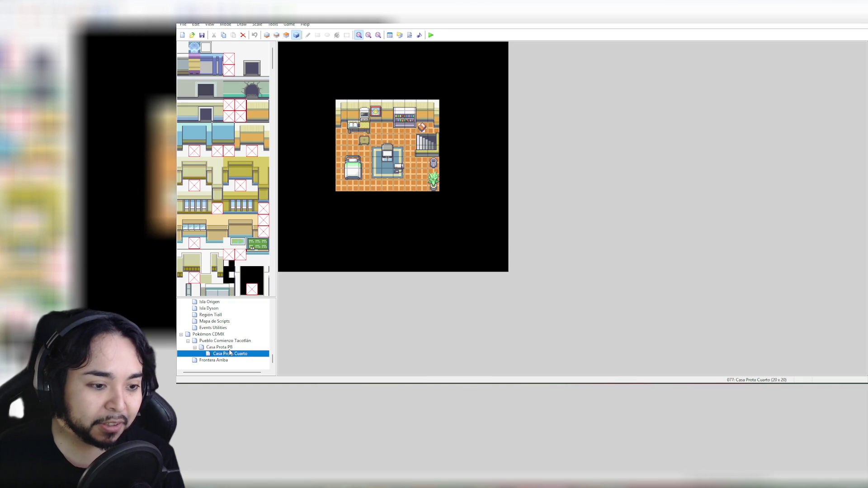
drag(273, 63, 279, 221)
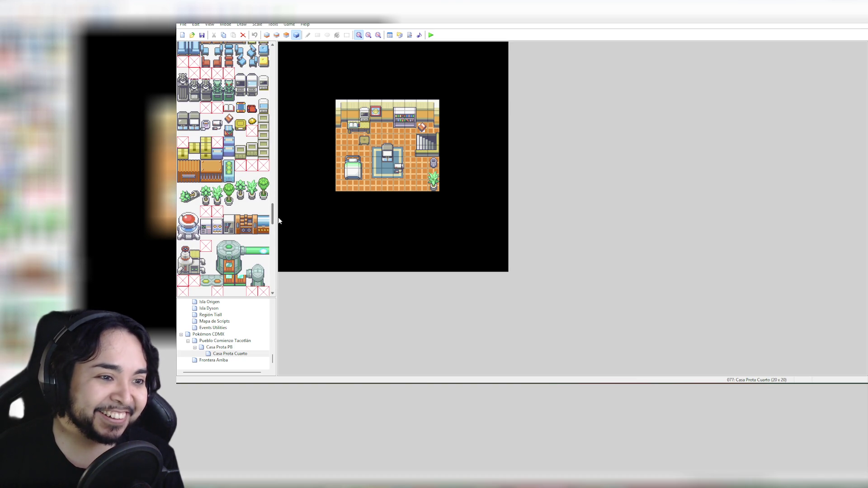
drag(279, 221, 277, 294)
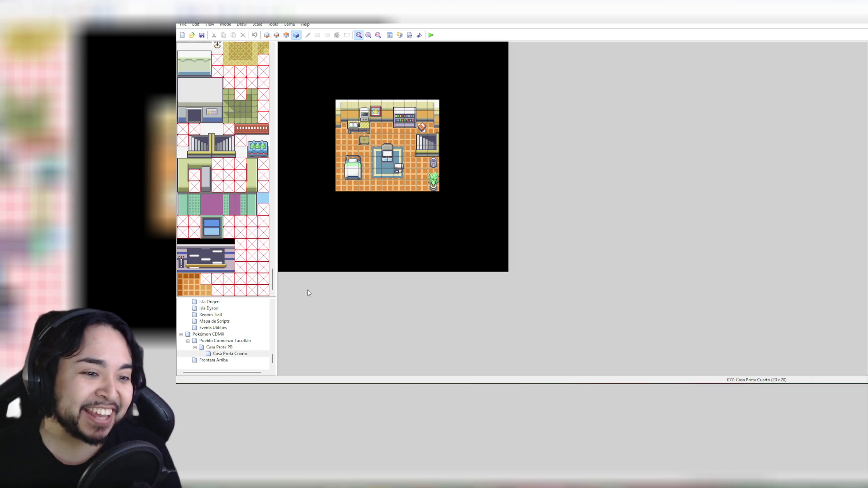
drag(277, 280, 277, 200)
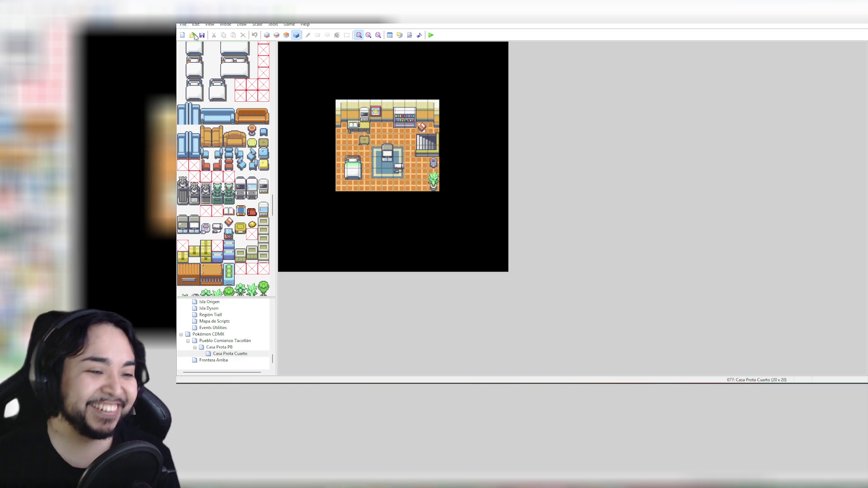
scroll(250, 161, down, 5)
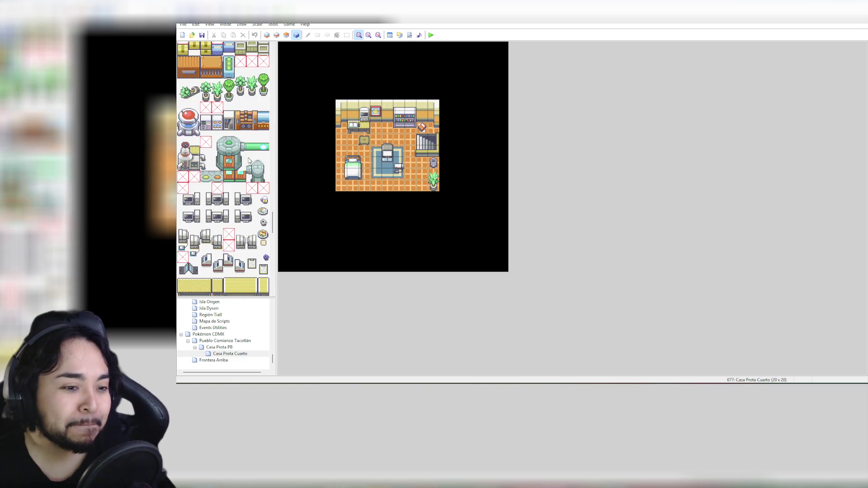
scroll(249, 160, down, 10)
scroll(249, 155, down, 10)
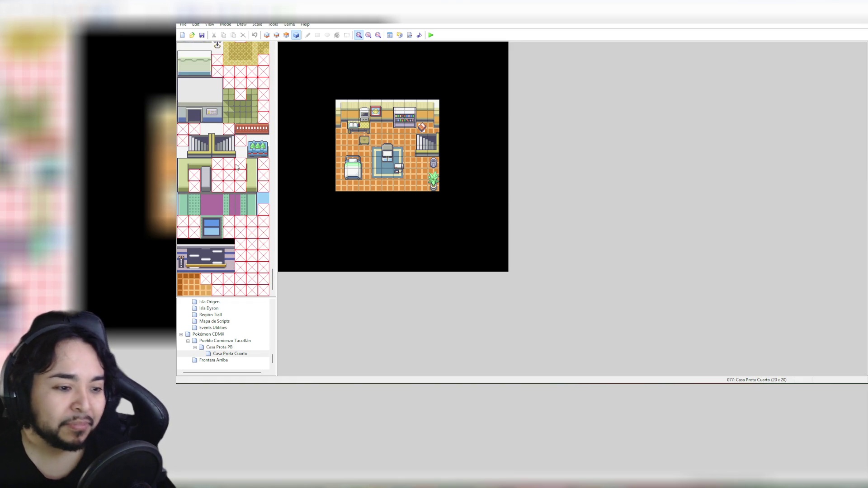
click(184, 278)
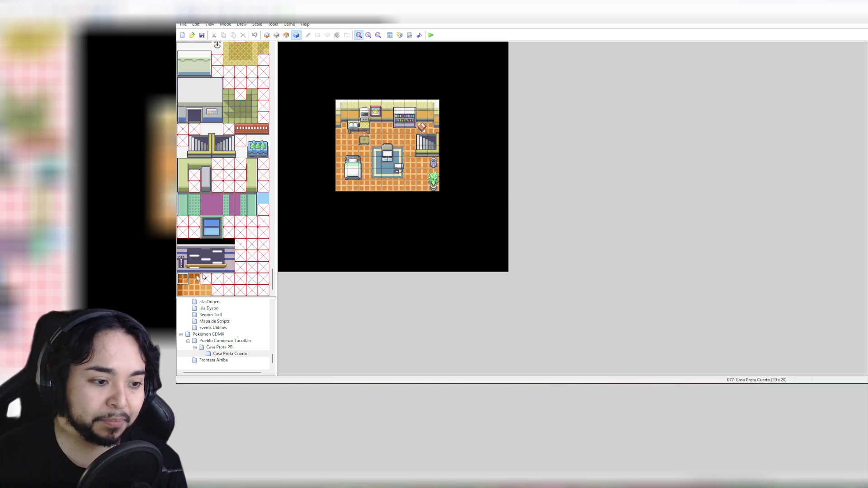
click(277, 34)
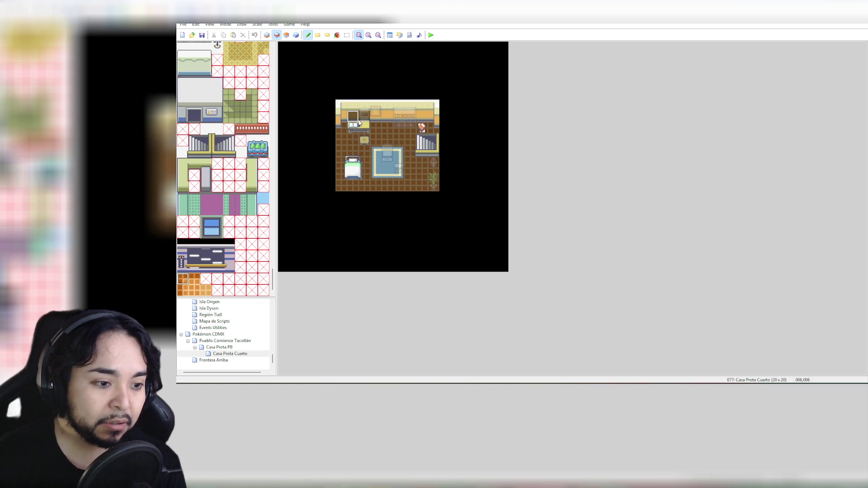
Step: On Layer 1, paint orange floor along the bedroom's top row and edge tiles down its left column
click(341, 127)
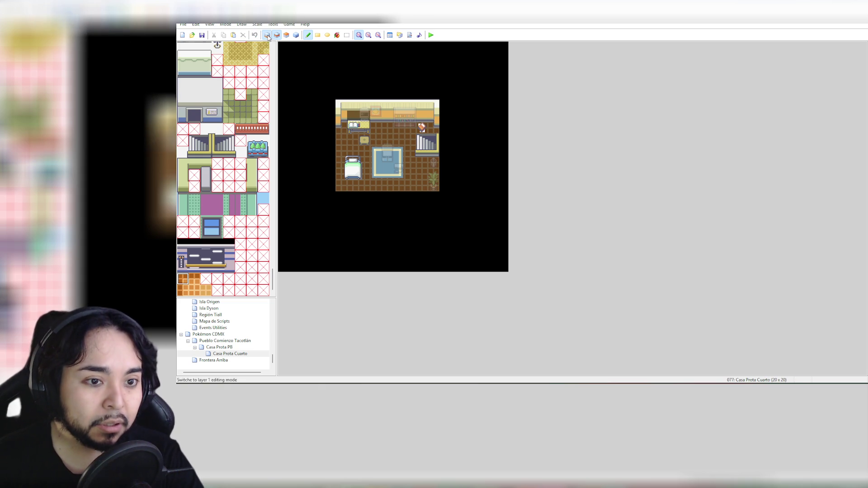
click(266, 35)
click(342, 126)
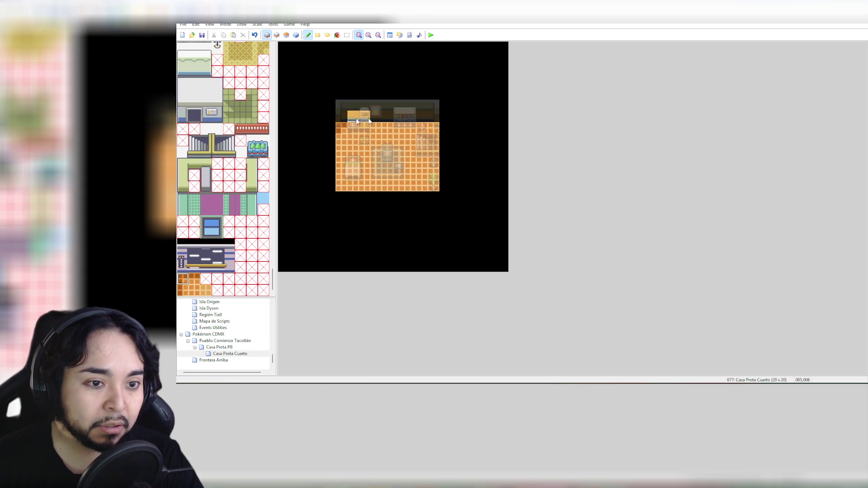
click(195, 278)
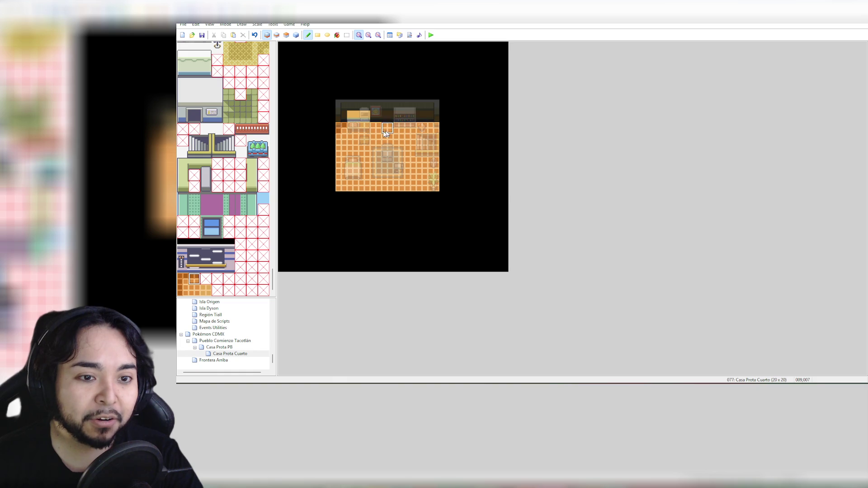
drag(353, 132, 437, 134)
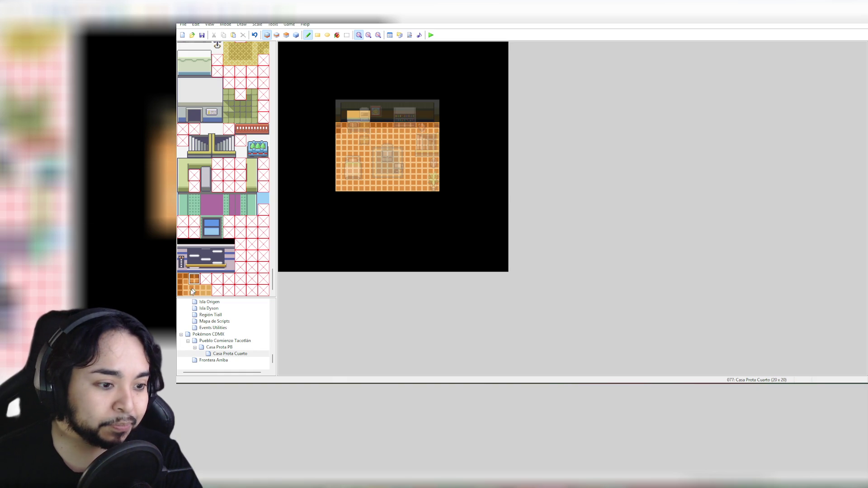
click(182, 290)
drag(341, 136, 344, 180)
click(296, 35)
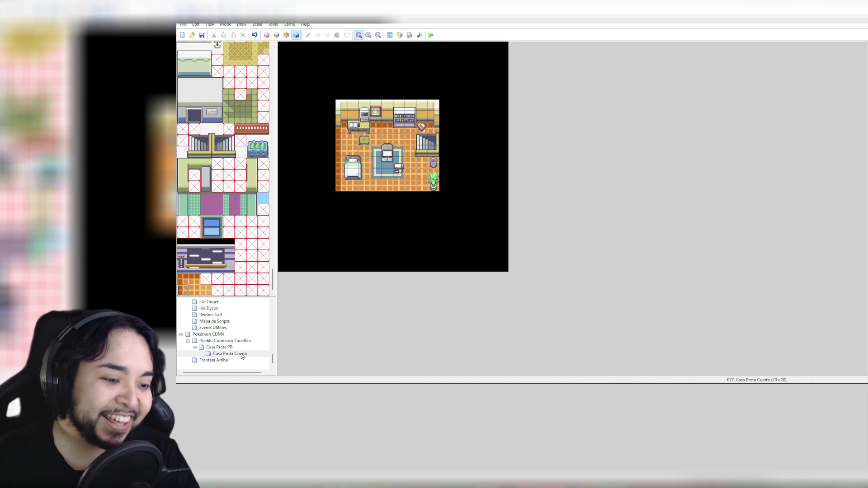
Step: On Casa Prota PB's Layer 1, paint the left floor column and the top floor row orange
click(240, 354)
click(234, 348)
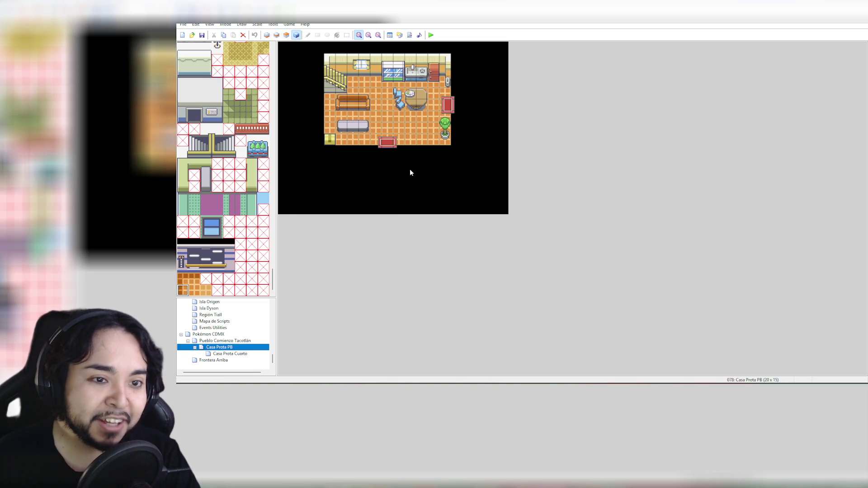
click(182, 289)
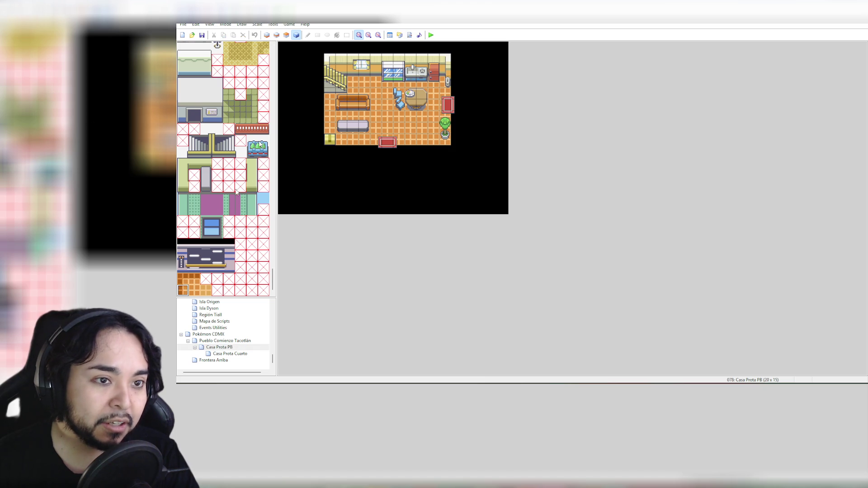
click(267, 35)
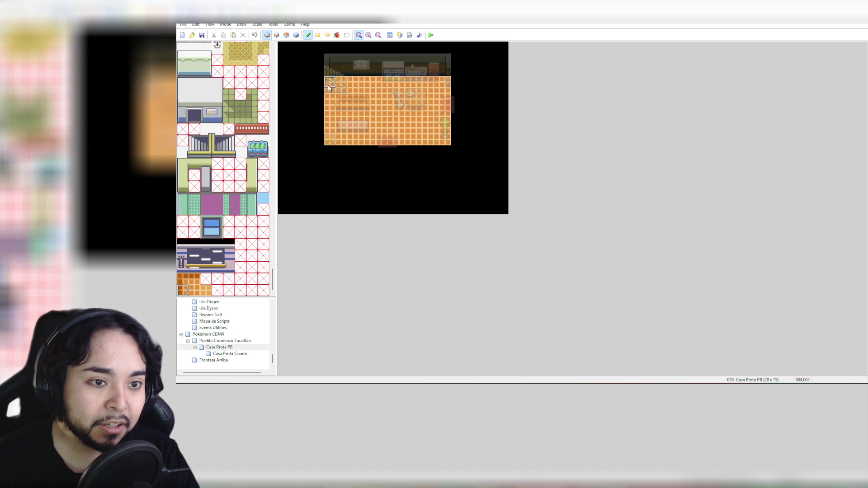
drag(327, 86, 326, 141)
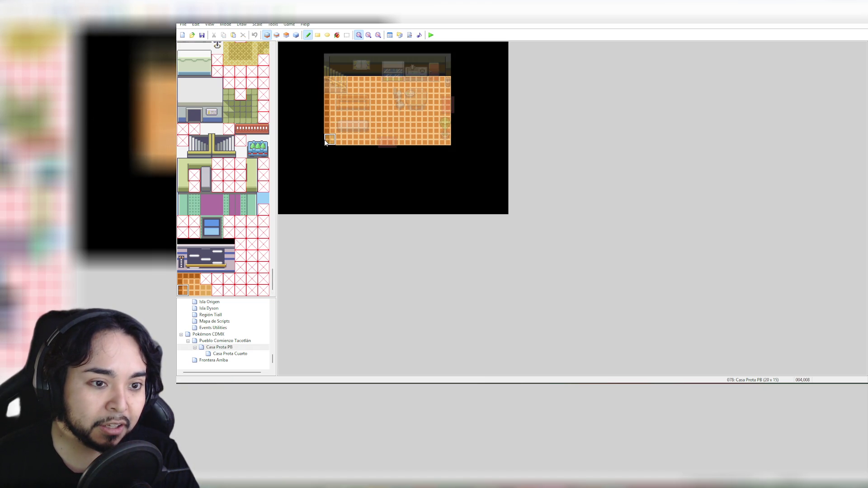
click(183, 279)
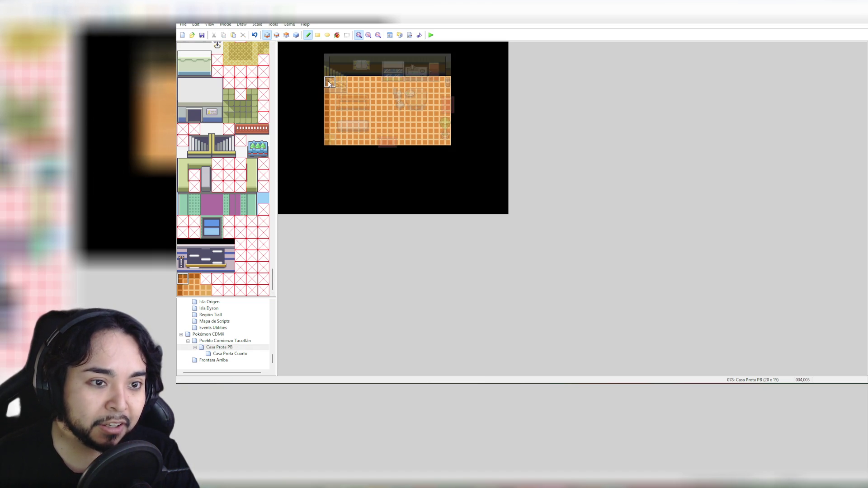
click(195, 279)
drag(338, 81, 449, 81)
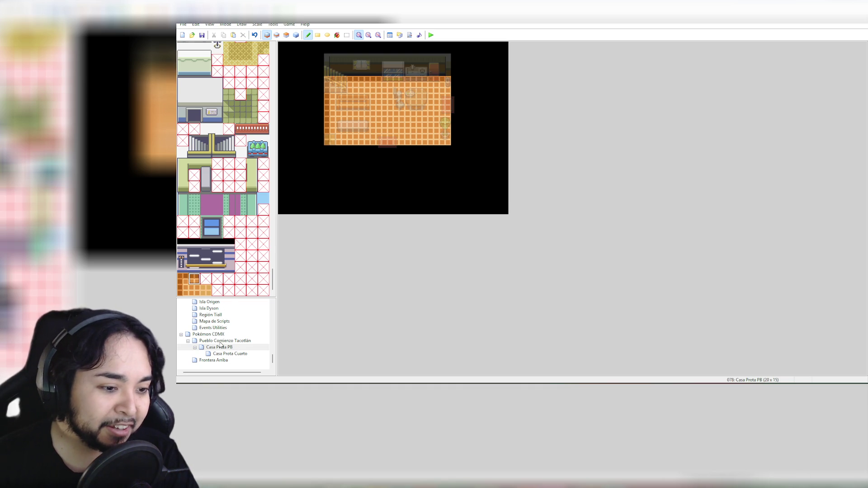
Step: Recheck Casa Prota Cuarto with all layers shown, then move to the Frontera Arriba map
click(222, 341)
click(220, 346)
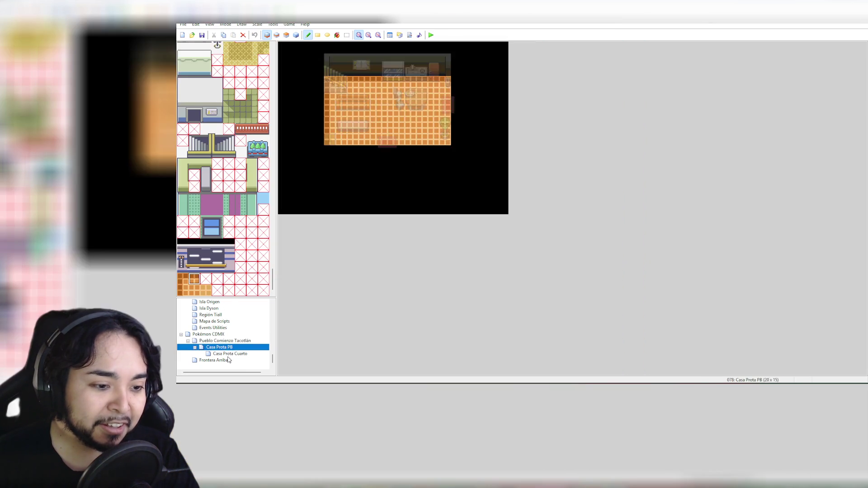
click(229, 354)
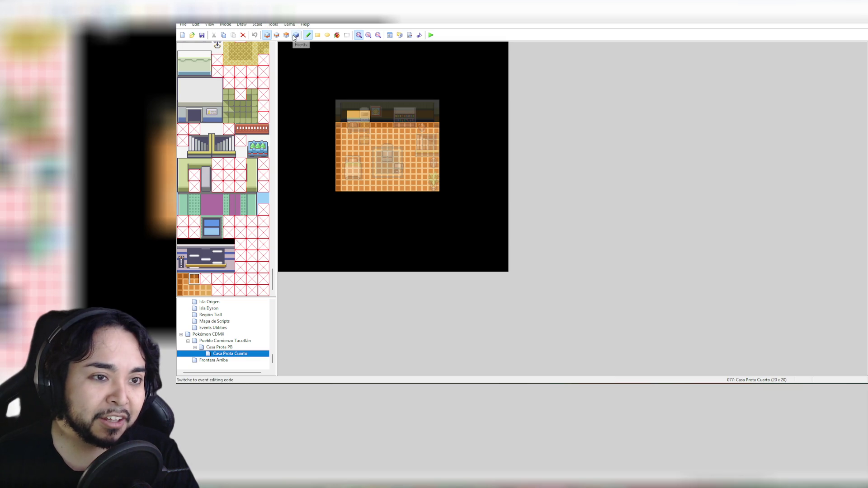
click(296, 35)
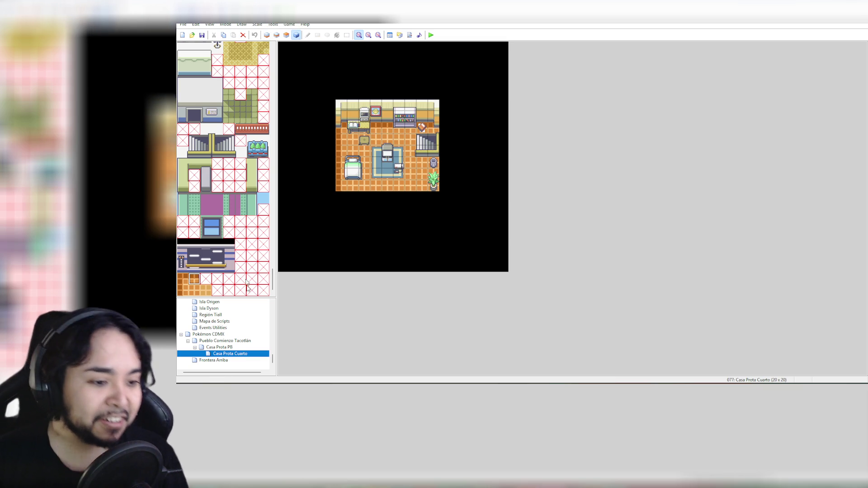
click(235, 360)
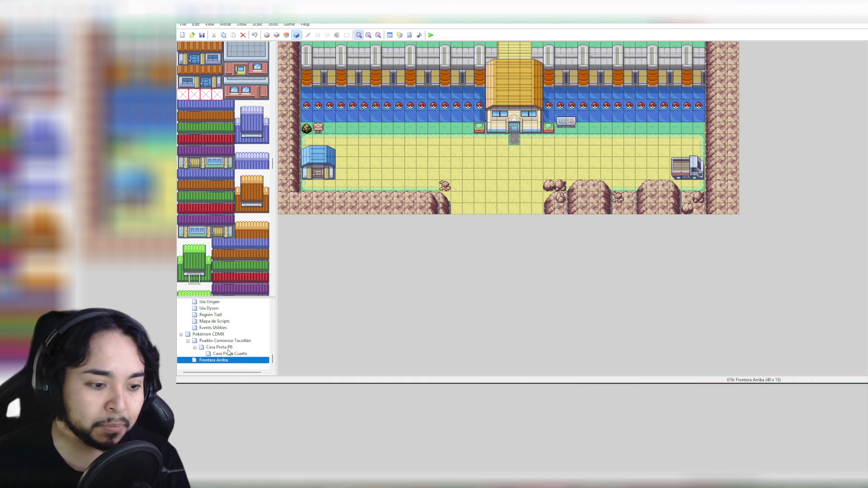
Step: Load the Casa Prota PB entry from the map tree
click(228, 347)
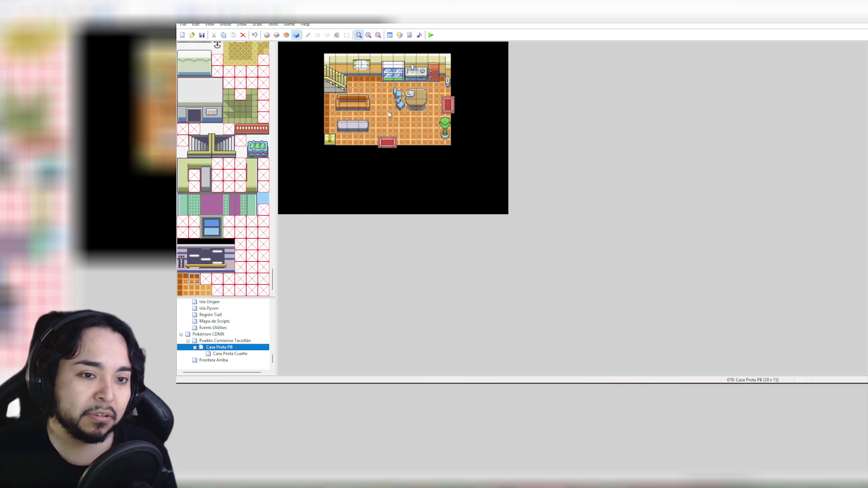
scroll(263, 203, up, 2)
scroll(263, 203, down, 2)
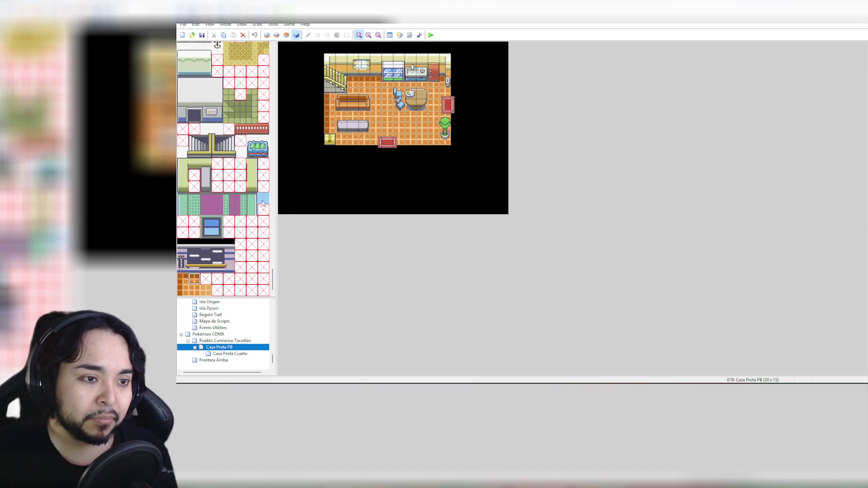
scroll(263, 204, up, 15)
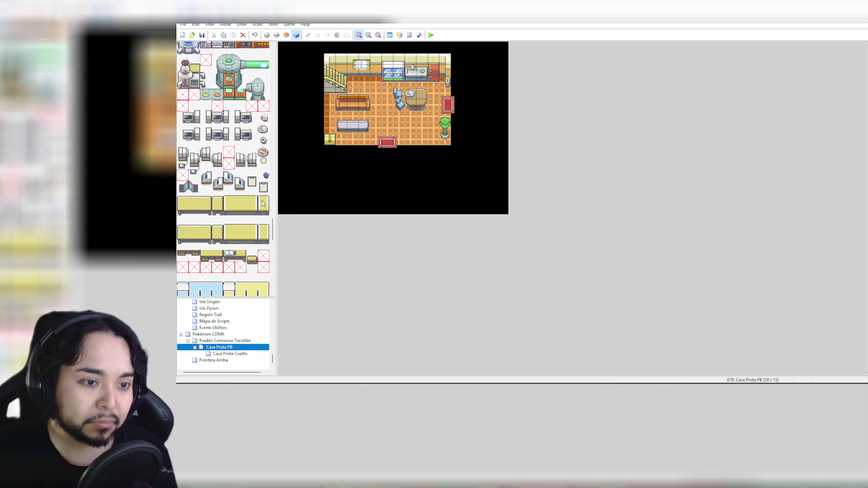
drag(272, 229, 285, 47)
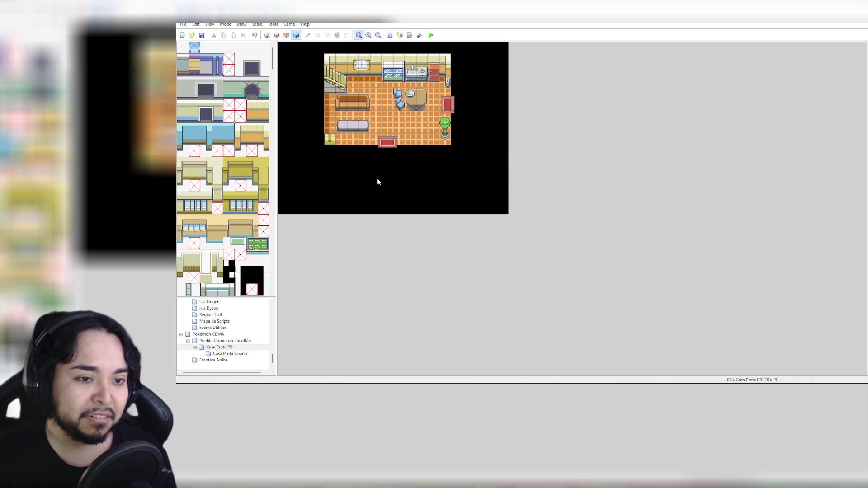
click(238, 355)
right_click(236, 348)
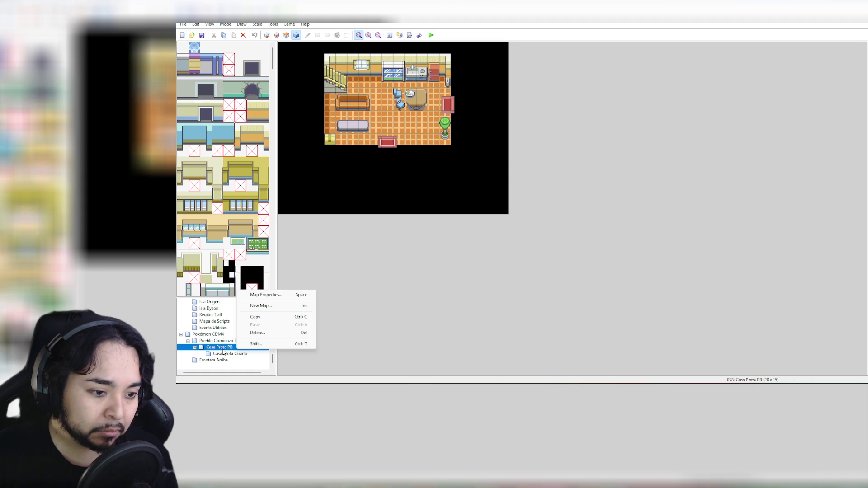
Step: Start a new map and set its size to width 20, height 15, fixing the range warnings
click(268, 306)
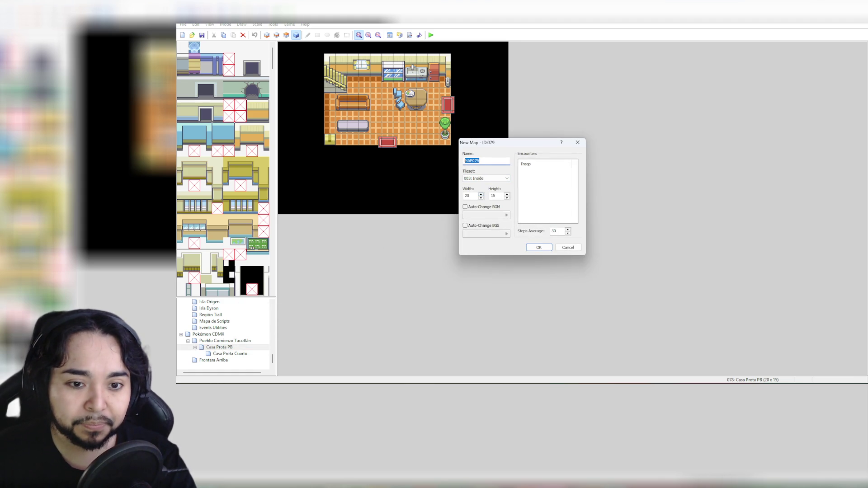
click(468, 195)
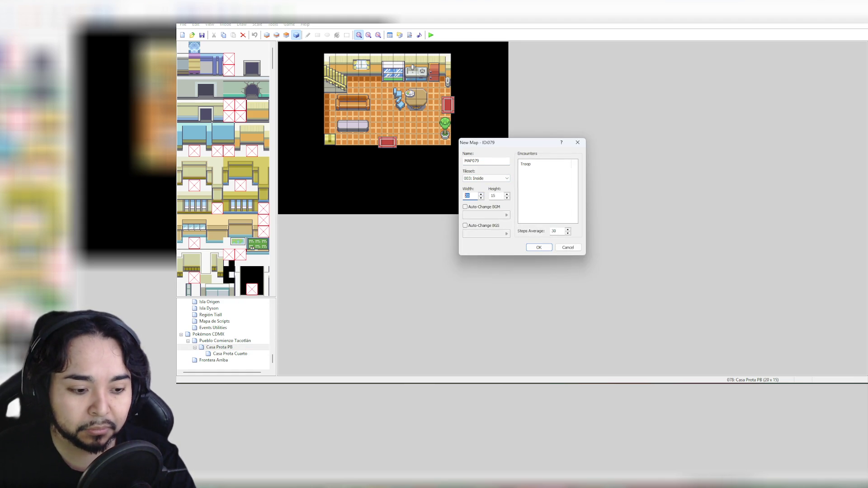
text(15)
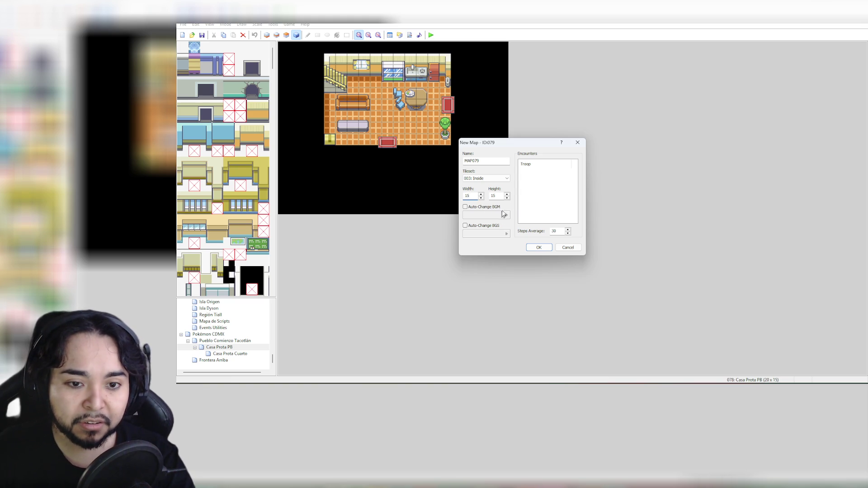
click(539, 249)
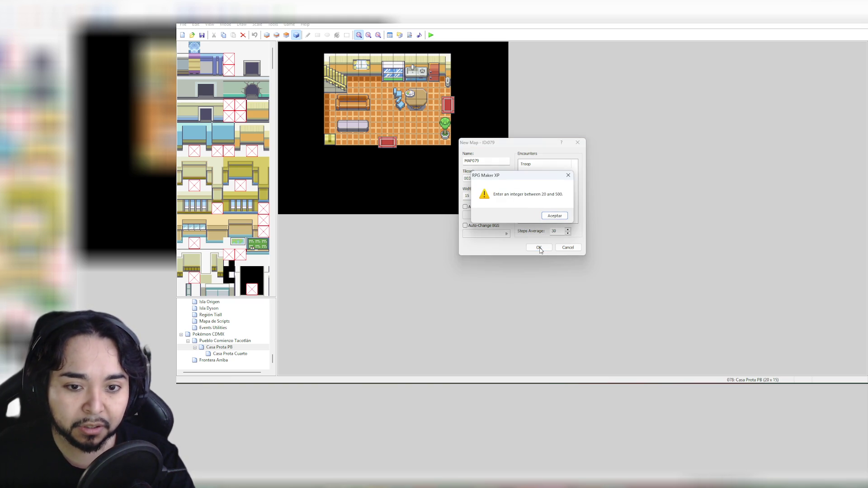
click(554, 215)
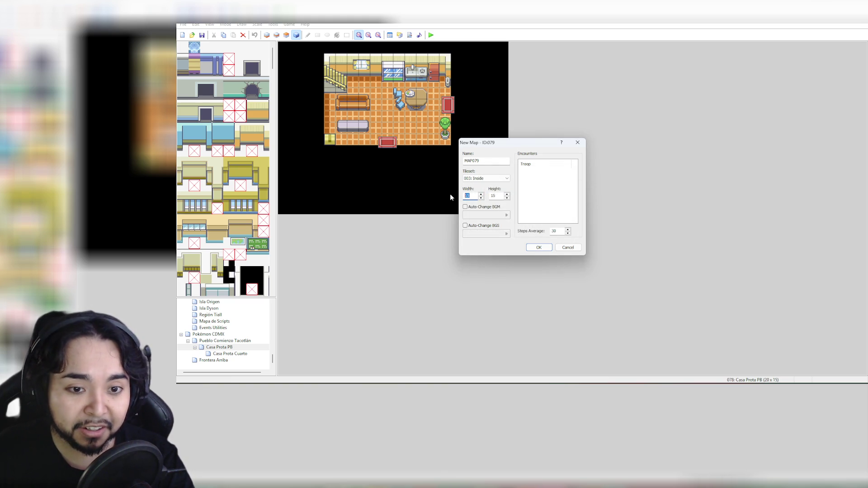
click(474, 196)
text(20)
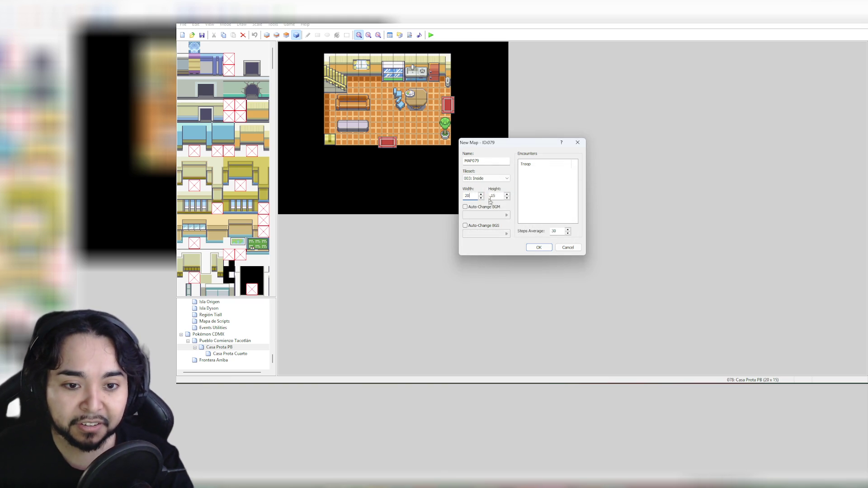
key(Tab)
text(1)
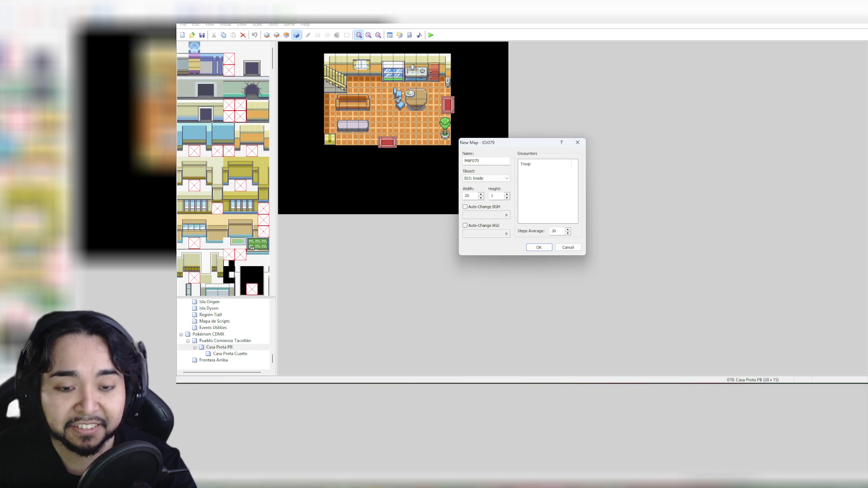
click(539, 247)
click(552, 216)
text(1)
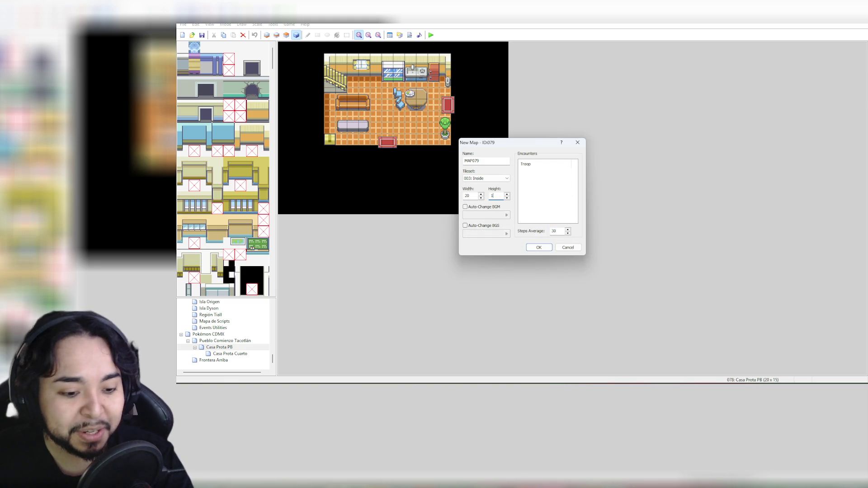
text(5)
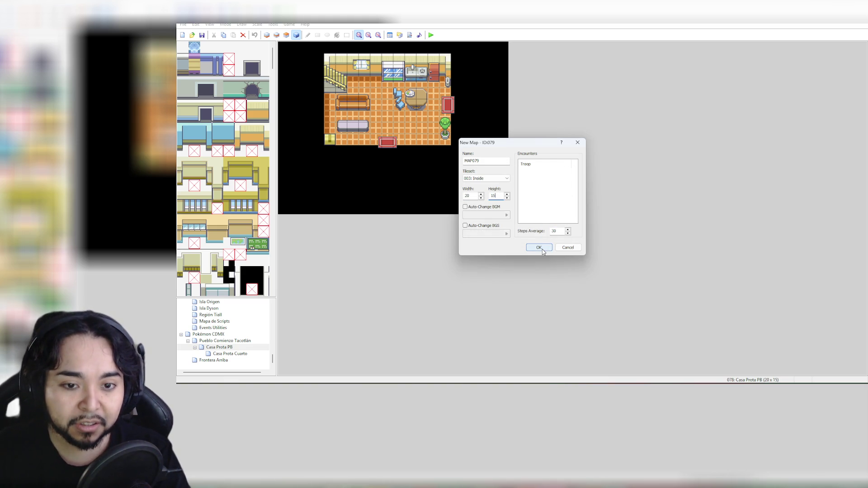
Step: Name the map 'Casa Prota Cuerto Mamá' and create it
key(shift+Tab)
key(shift+Tab)
key(shift+Tab)
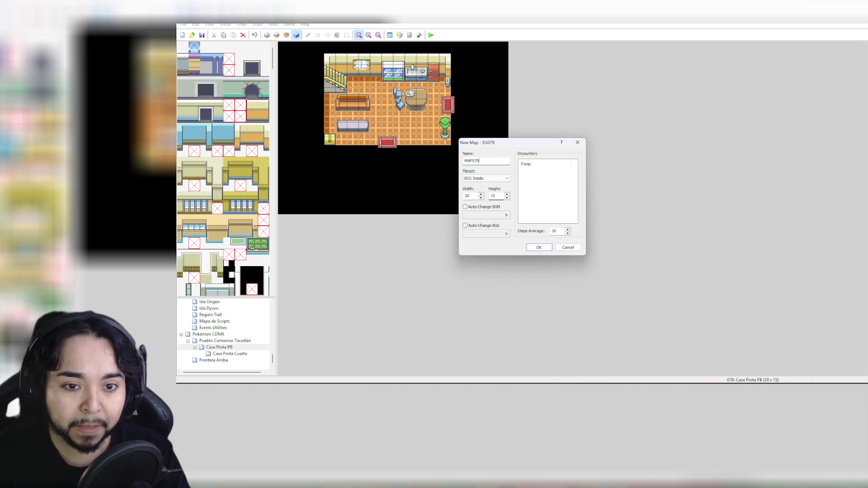
text(Cuart)
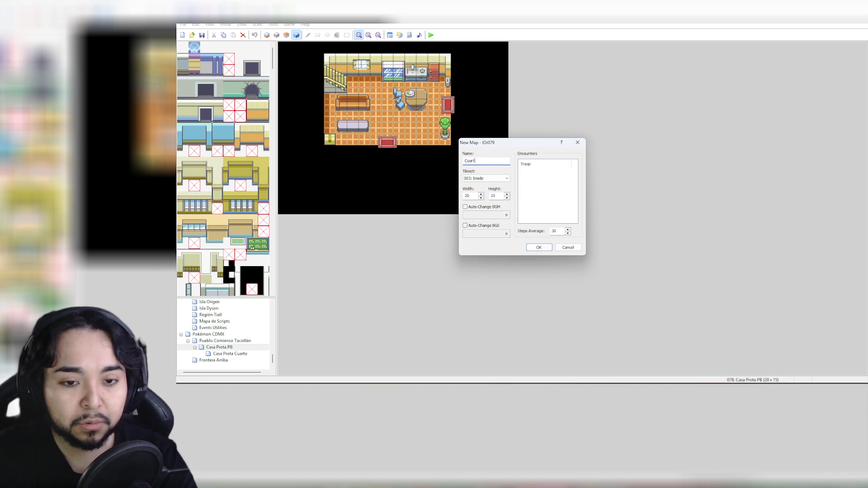
key(BackSpace)
key(BackSpace)
key(BackSpace)
text(Casa Prota Cuerto R)
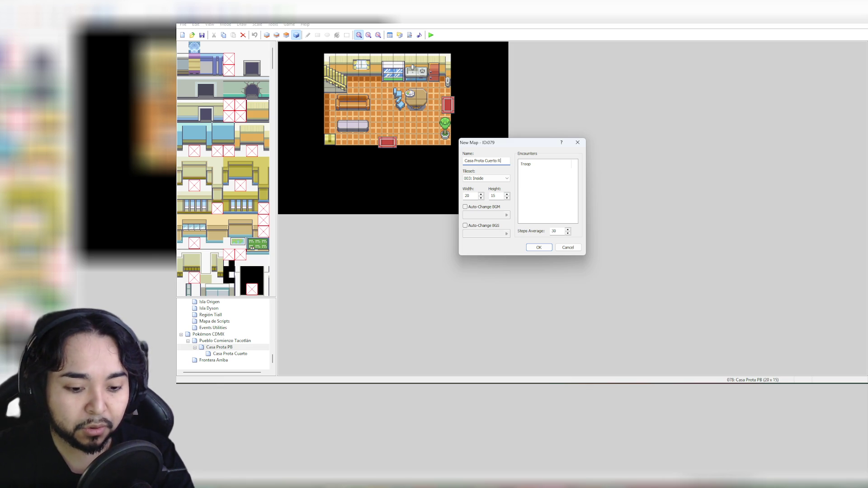
key(BackSpace)
text(Mamá)
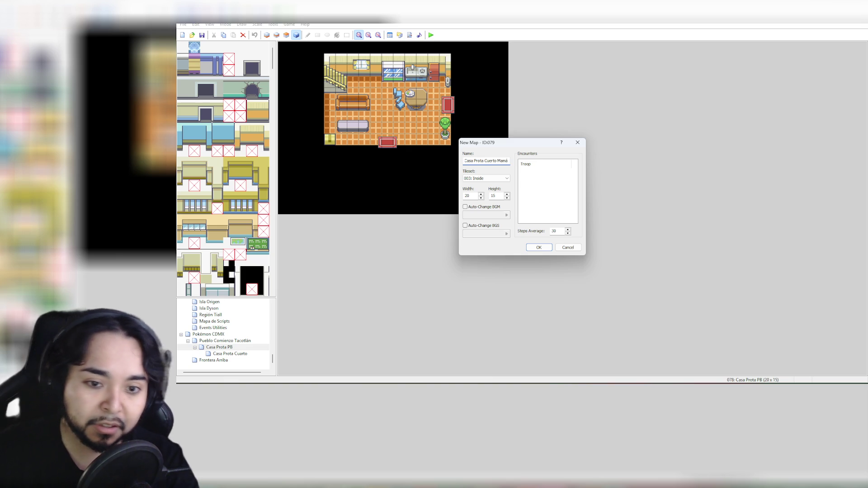
click(539, 247)
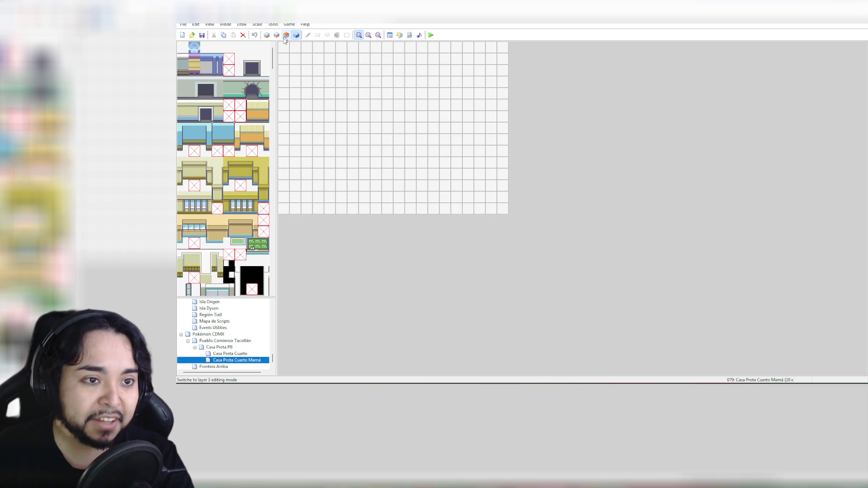
Step: Inspect Casa Prota Cuarto's layers and selection tool, return to Pencil, then open Casa Prota Cuerto Mamá
click(244, 354)
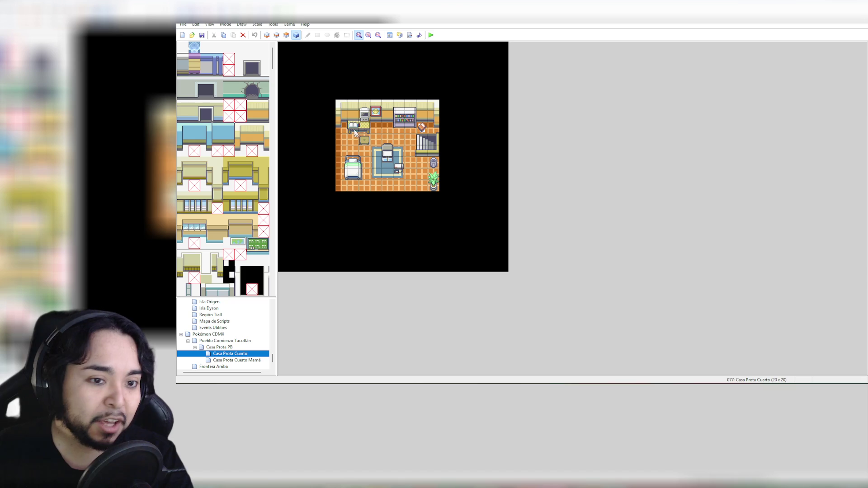
click(324, 92)
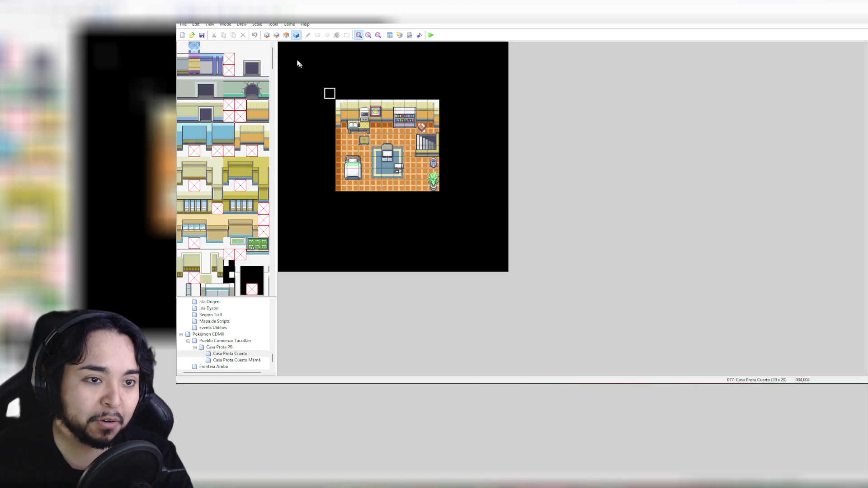
right_click(285, 49)
right_click(285, 48)
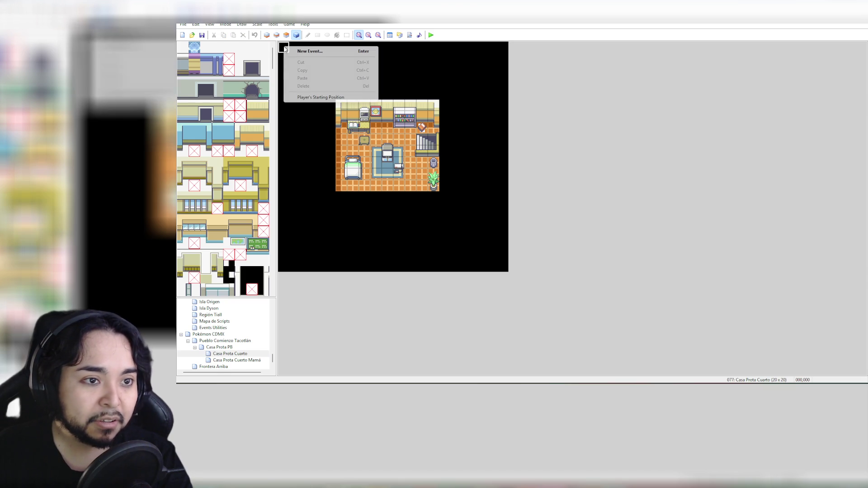
click(266, 36)
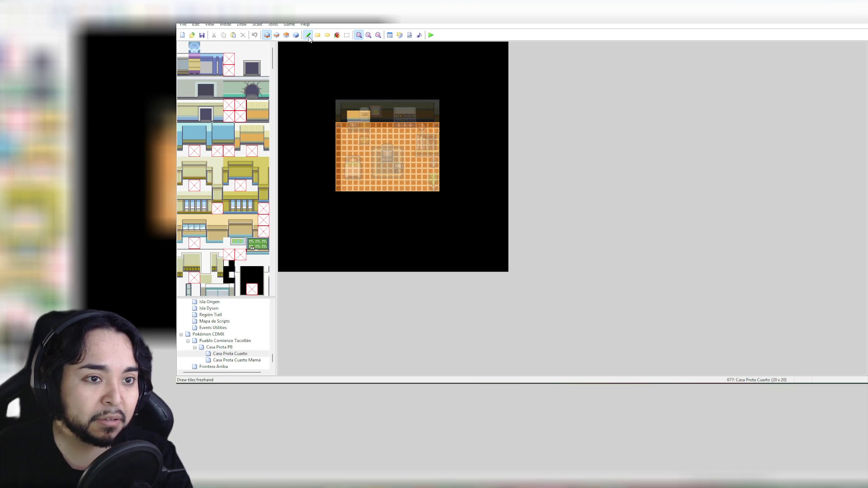
click(347, 34)
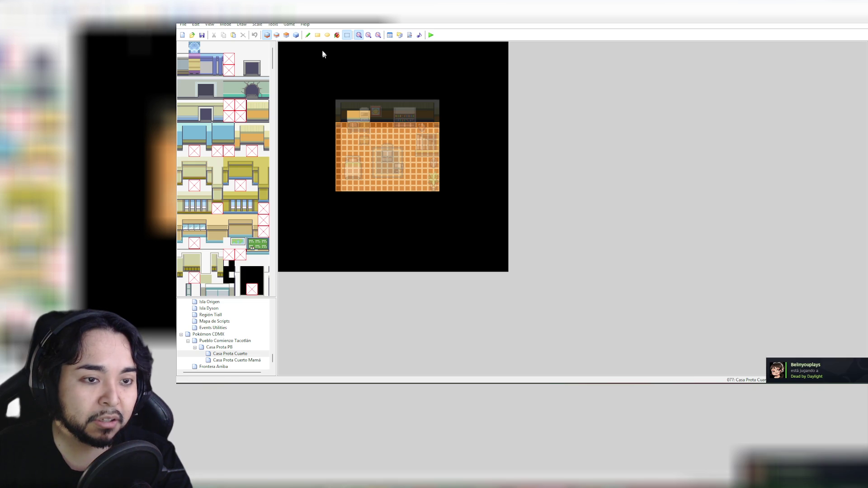
click(276, 35)
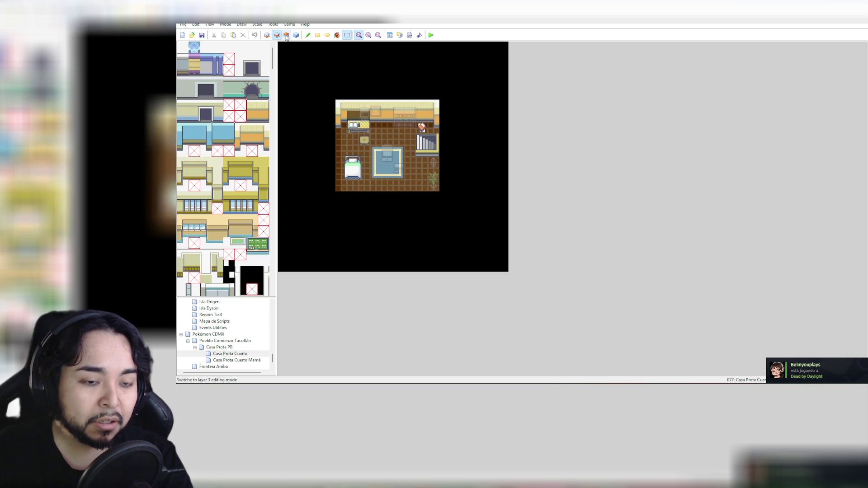
click(267, 34)
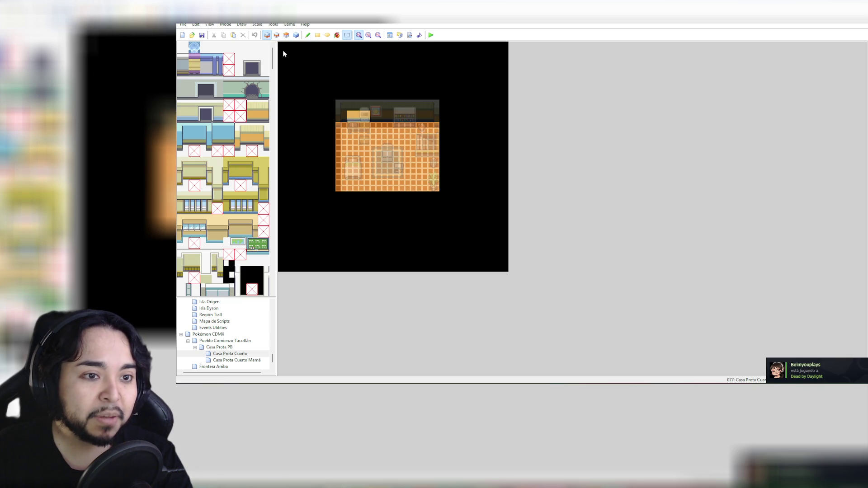
right_click(294, 53)
key(Escape)
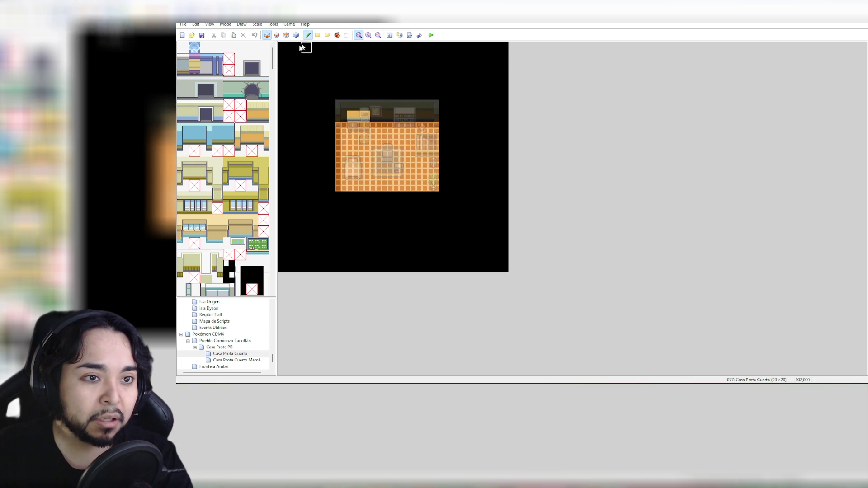
click(308, 35)
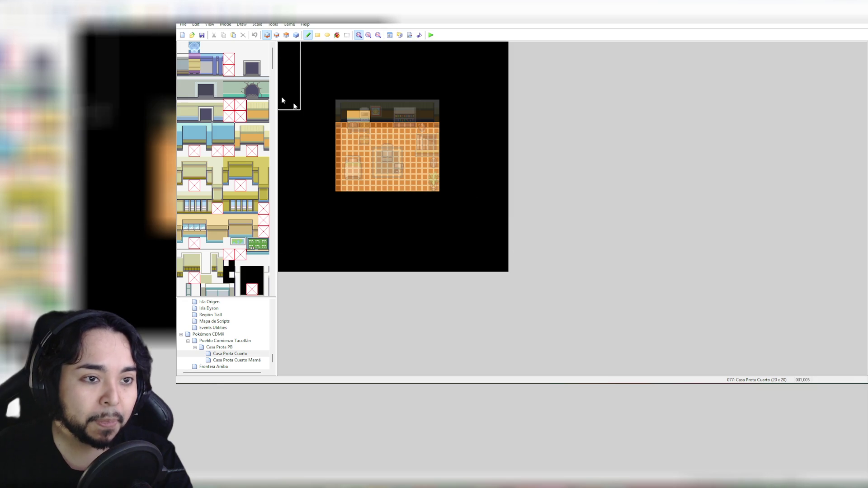
click(256, 362)
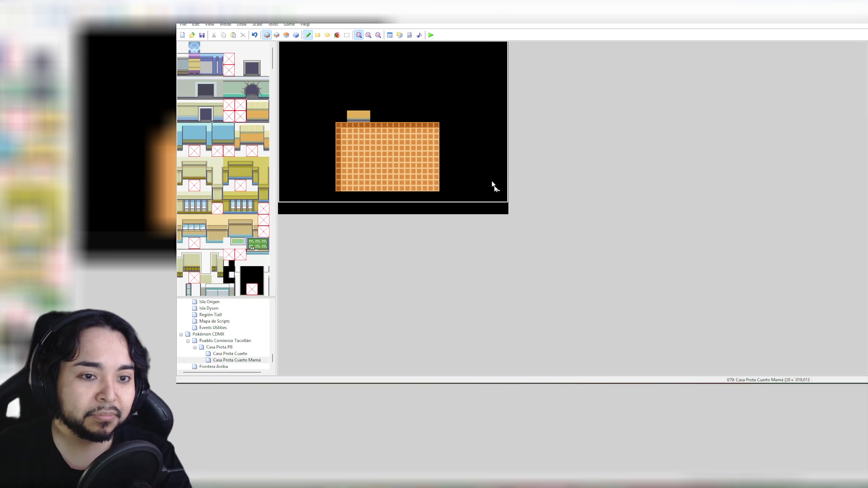
Step: Undo the misplaced floor stamp and paint copied blank tiles over the wall piece above the floor
click(505, 168)
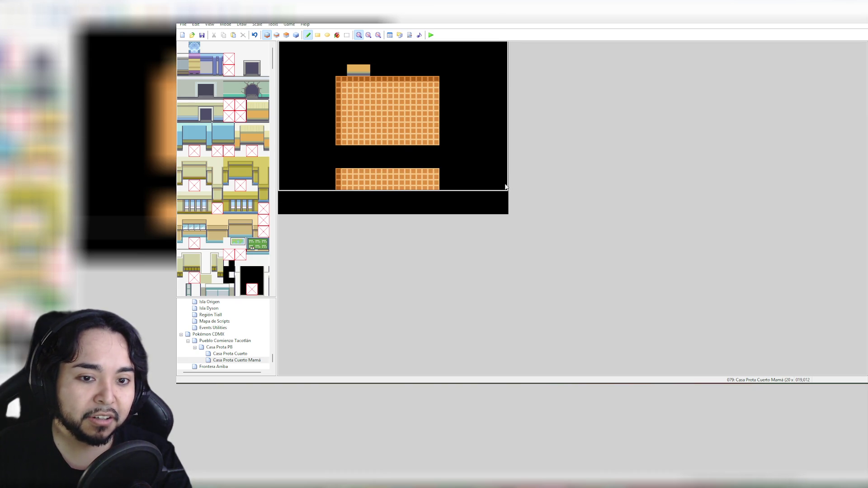
key(ctrl+z)
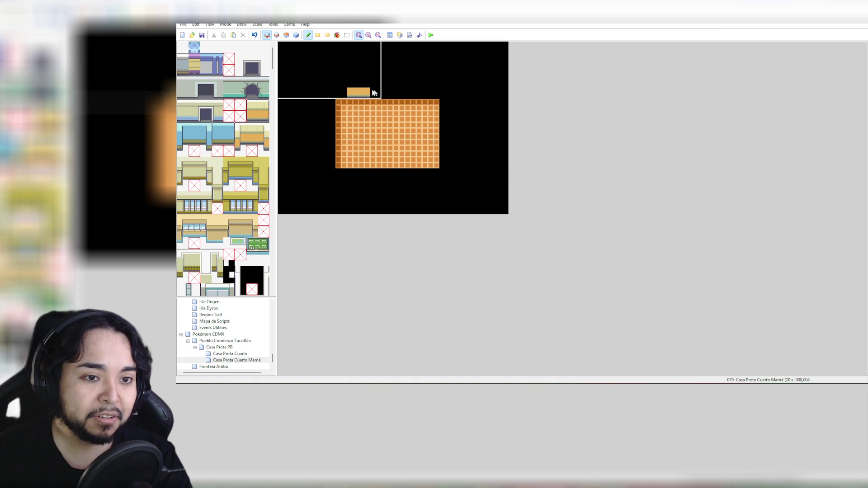
mouse_move(311, 99)
mouse_down()
mouse_move(381, 97)
mouse_move(283, 47)
mouse_up()
mouse_move(350, 93)
mouse_down()
mouse_move(382, 85)
mouse_move(355, 91)
mouse_move(366, 93)
mouse_up()
right_click(342, 69)
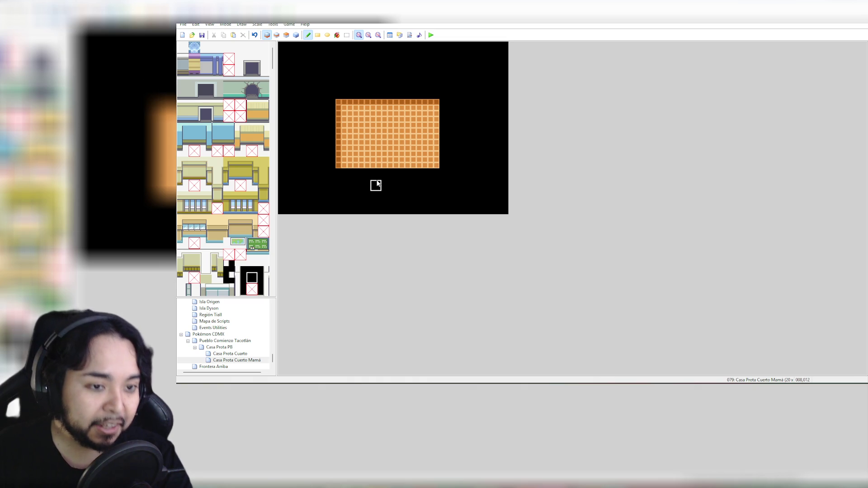
mouse_move(273, 68)
mouse_down()
mouse_move(277, 170)
mouse_move(276, 160)
mouse_up()
drag(251, 201, 262, 228)
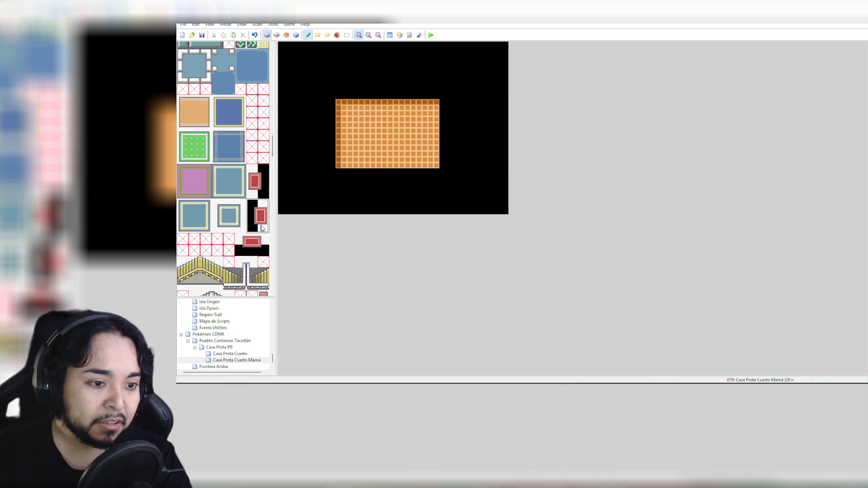
Step: Place the red door mat on Layer 2 at the floor's left edge
click(334, 126)
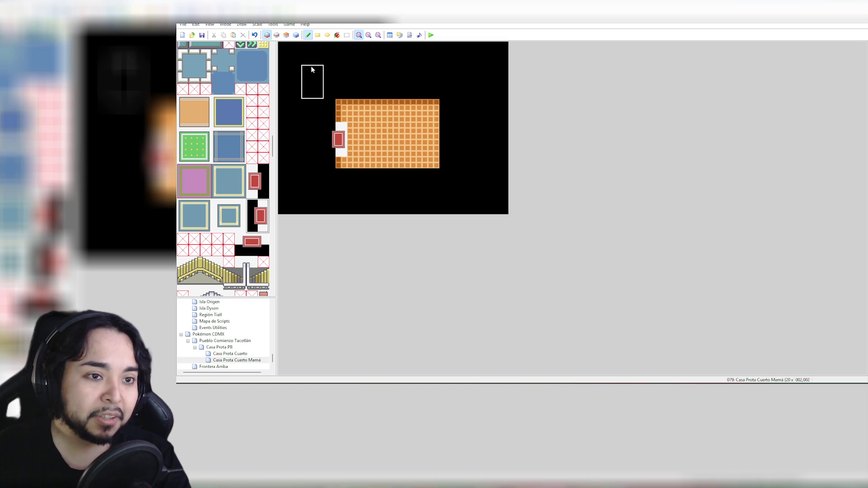
click(276, 35)
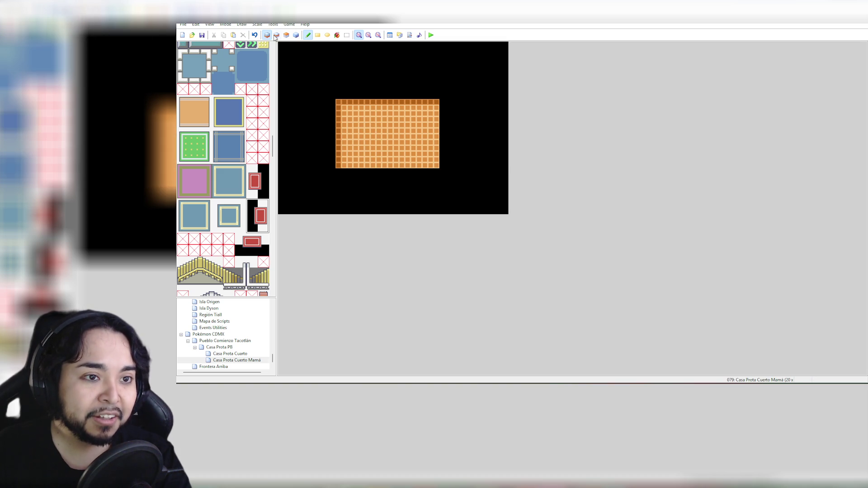
click(327, 126)
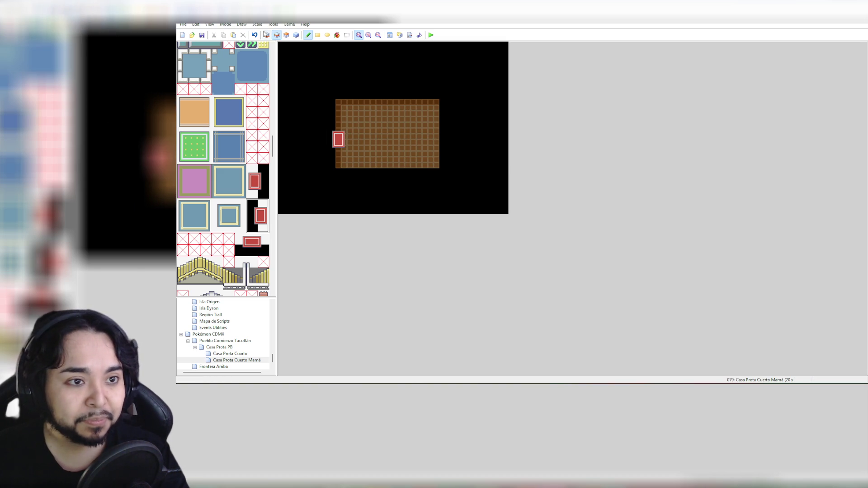
click(266, 36)
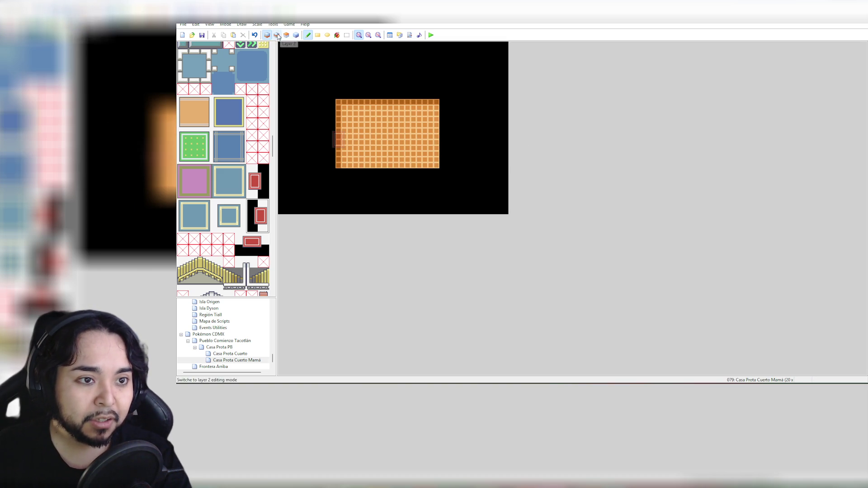
click(276, 35)
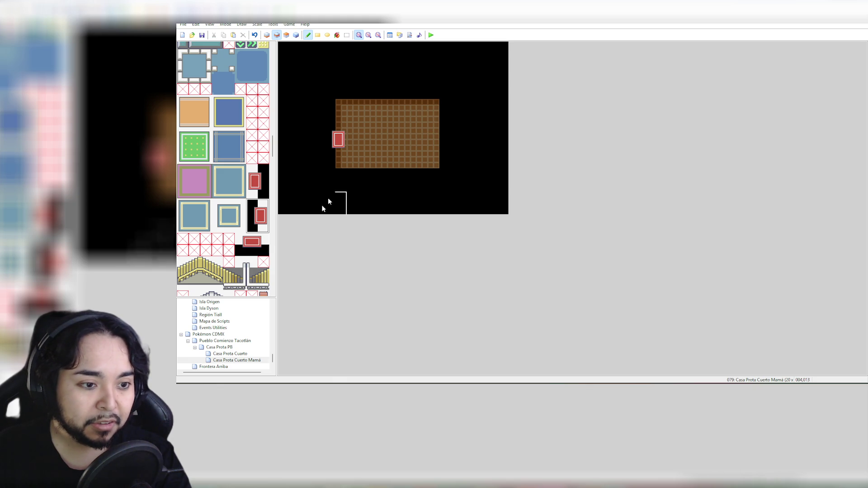
click(267, 35)
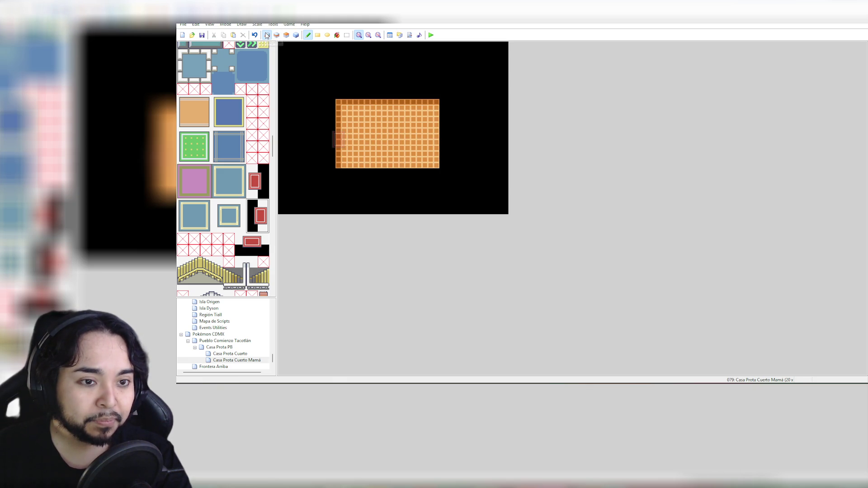
click(276, 35)
Step: Check the top wall strip in Casa Prota Cuarto, then return to Casa Prota Cuerto Mamá
click(229, 353)
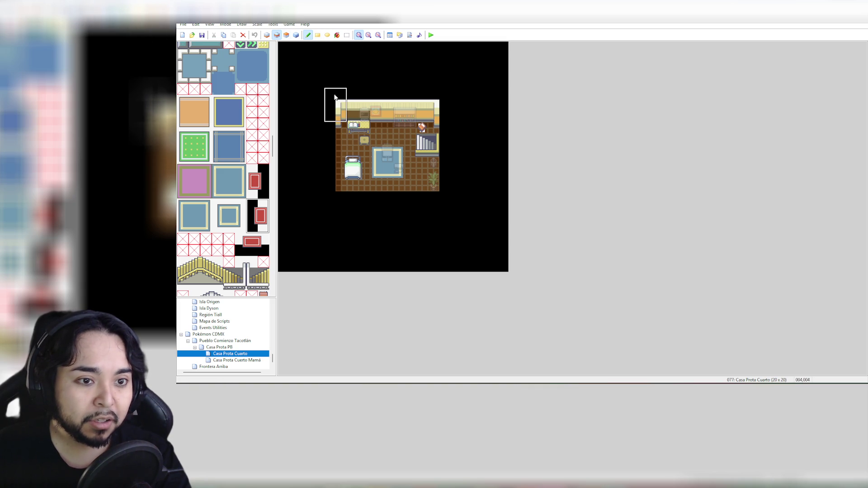
mouse_move(337, 107)
mouse_down()
mouse_move(358, 129)
mouse_move(438, 128)
mouse_move(350, 109)
mouse_move(341, 109)
mouse_move(344, 129)
mouse_up()
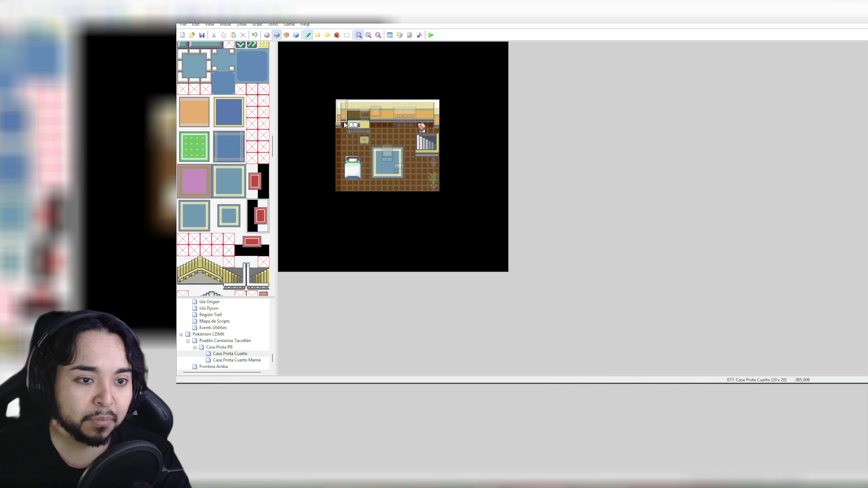
click(245, 355)
click(243, 361)
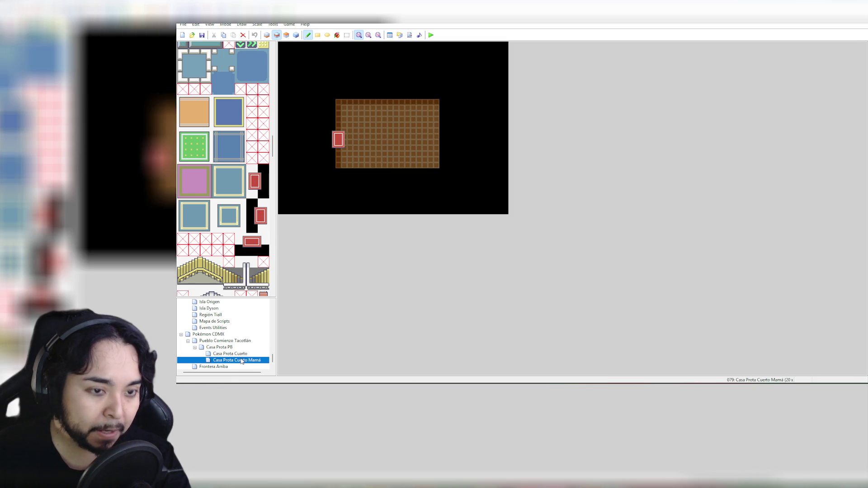
Step: Paint cream-and-orange back-wall tiles across the room's top row
click(333, 113)
key(ctrl+z)
click(343, 113)
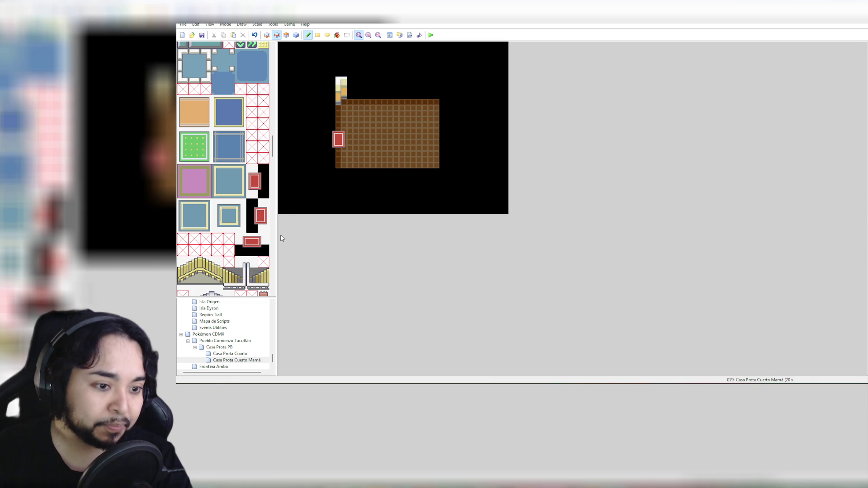
drag(273, 160, 283, 69)
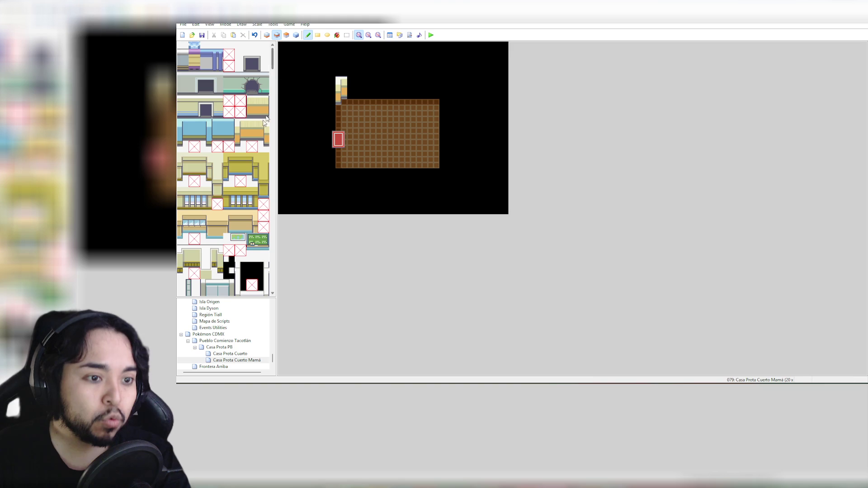
click(252, 131)
mouse_move(344, 92)
mouse_down()
mouse_move(352, 84)
mouse_move(431, 84)
mouse_up()
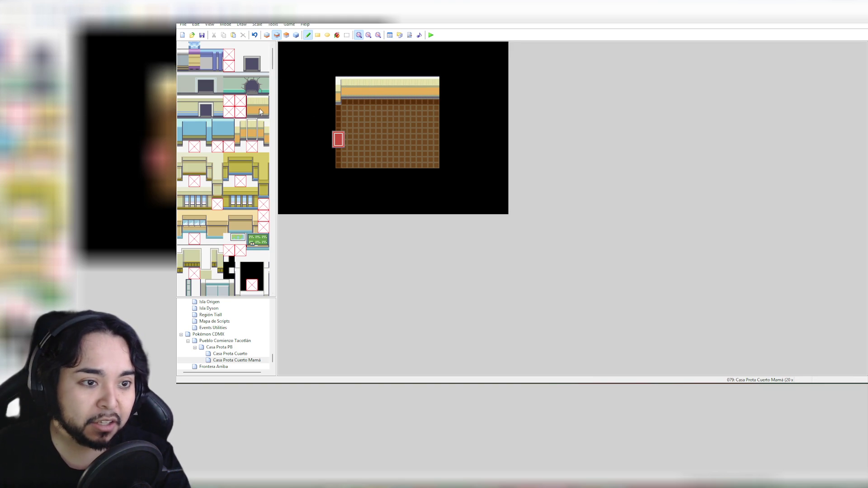
Step: Add the tall wall edge at the top-right and erase the stray right-hand wall column
drag(264, 124, 264, 147)
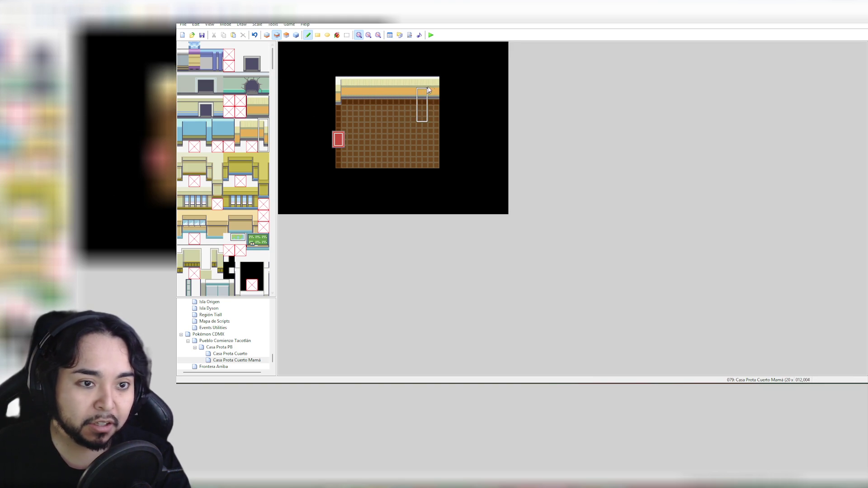
click(441, 83)
click(432, 83)
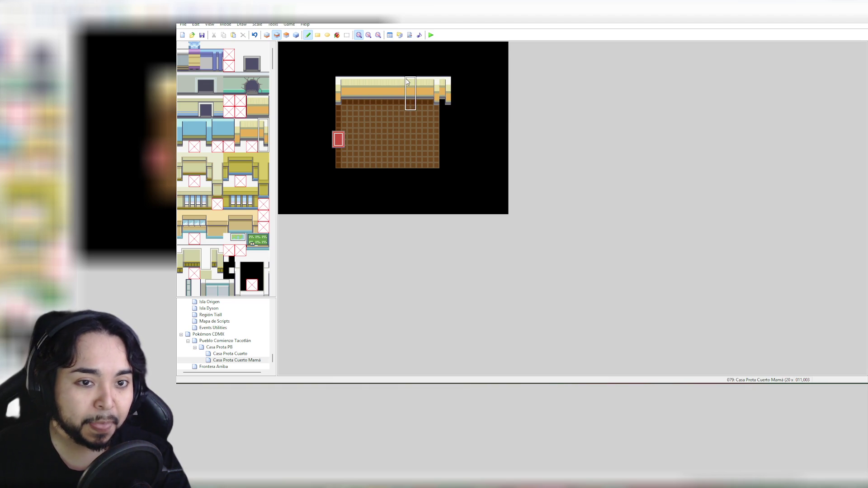
right_click(492, 93)
mouse_move(456, 81)
mouse_down()
mouse_move(445, 84)
mouse_move(447, 100)
mouse_up()
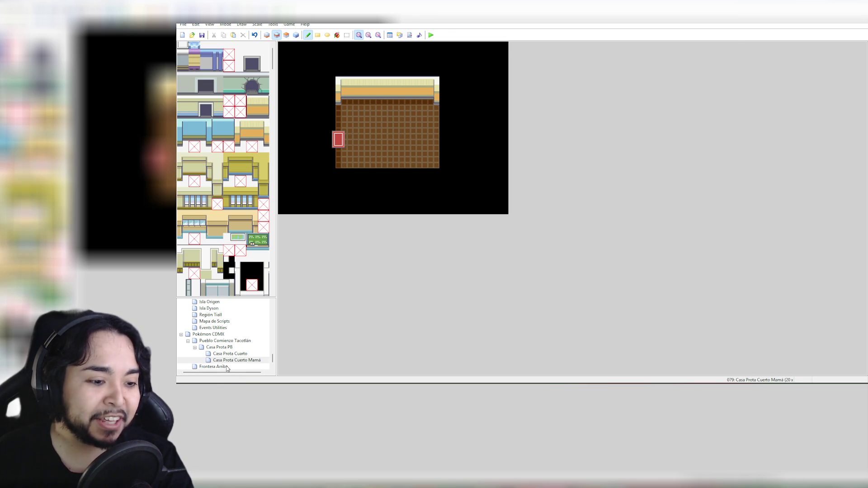
click(213, 366)
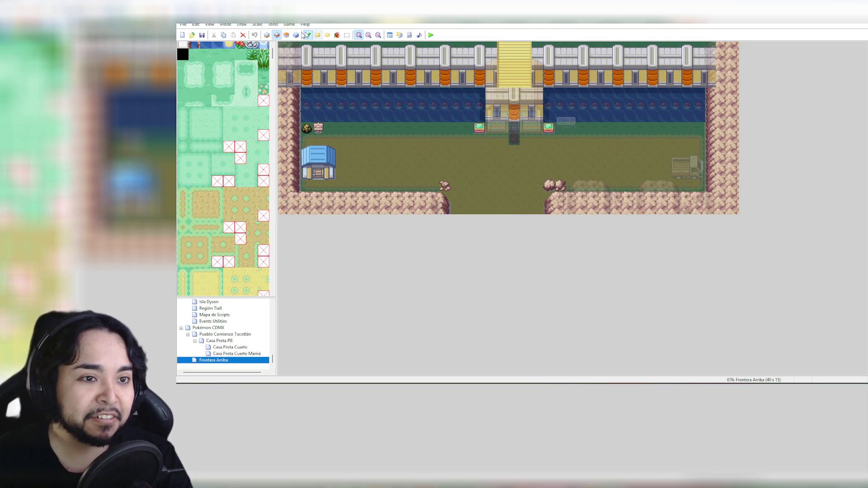
key(F8)
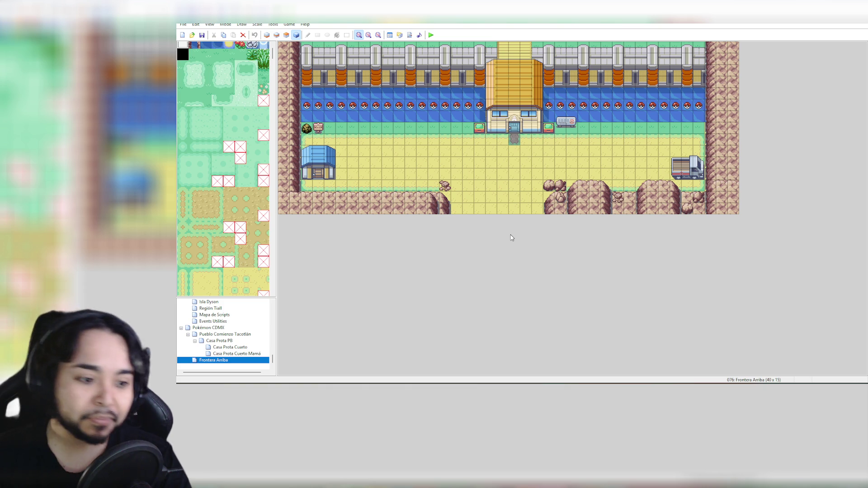
click(241, 336)
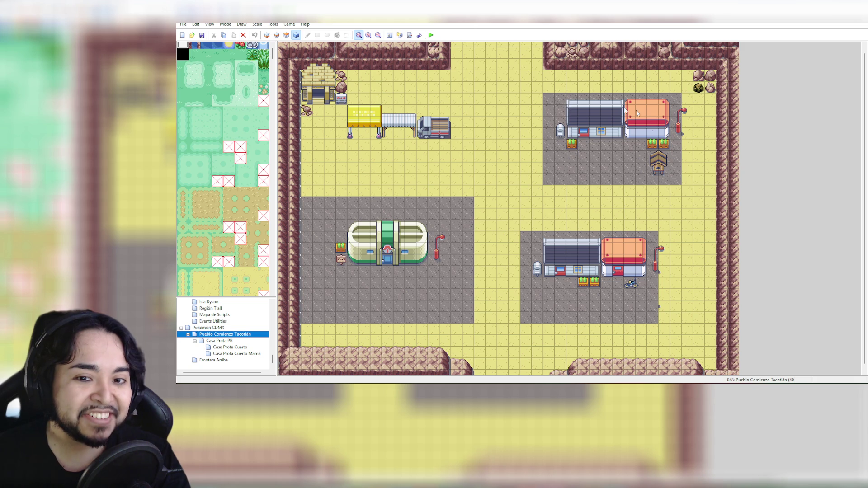
click(244, 347)
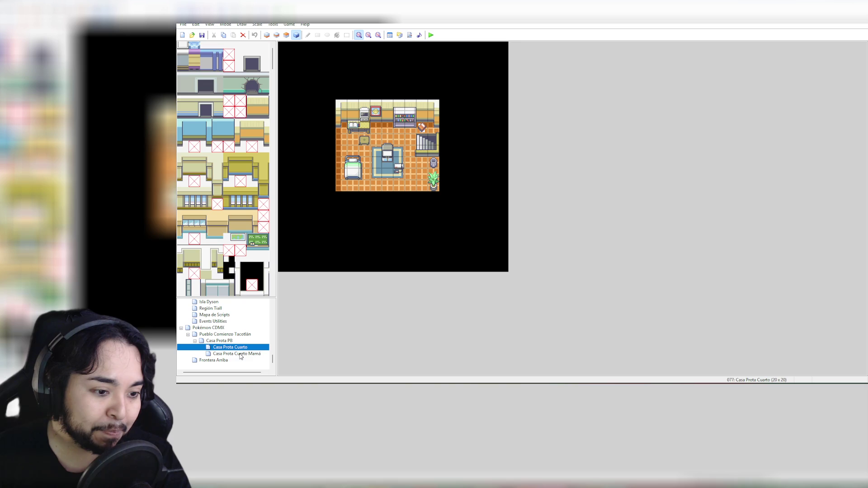
click(228, 341)
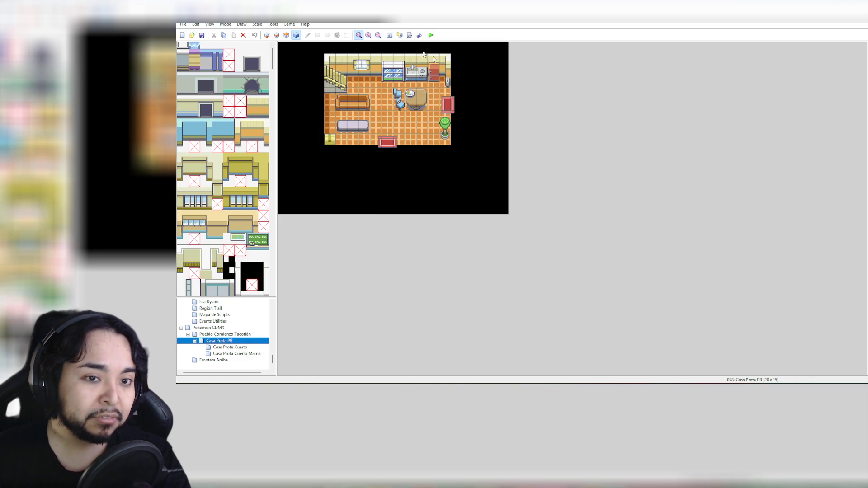
click(249, 355)
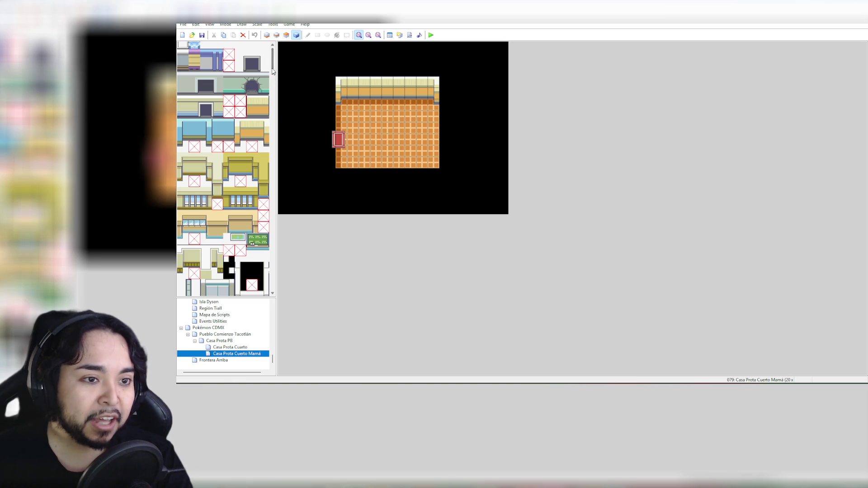
Step: Select the 2x2 window tile and place two windows on the back wall using layer 3
mouse_move(273, 70)
mouse_down()
mouse_move(276, 103)
mouse_move(279, 64)
mouse_move(292, 197)
mouse_up()
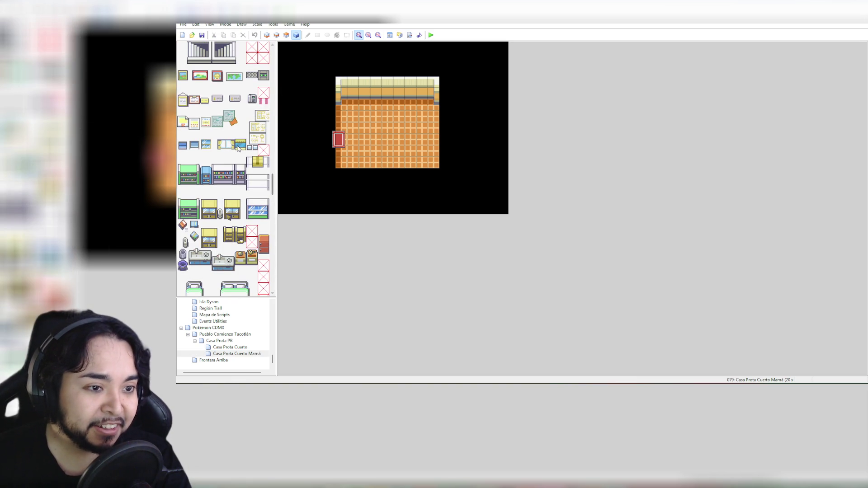
click(229, 145)
drag(222, 146, 223, 152)
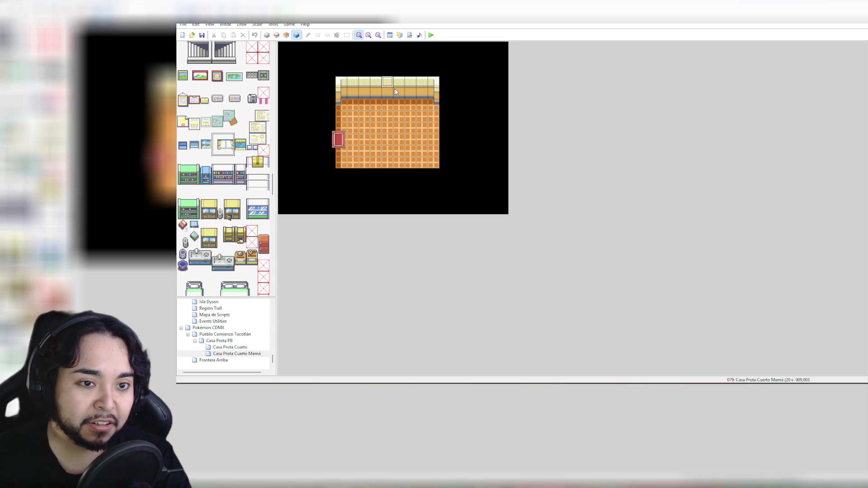
click(277, 36)
click(287, 36)
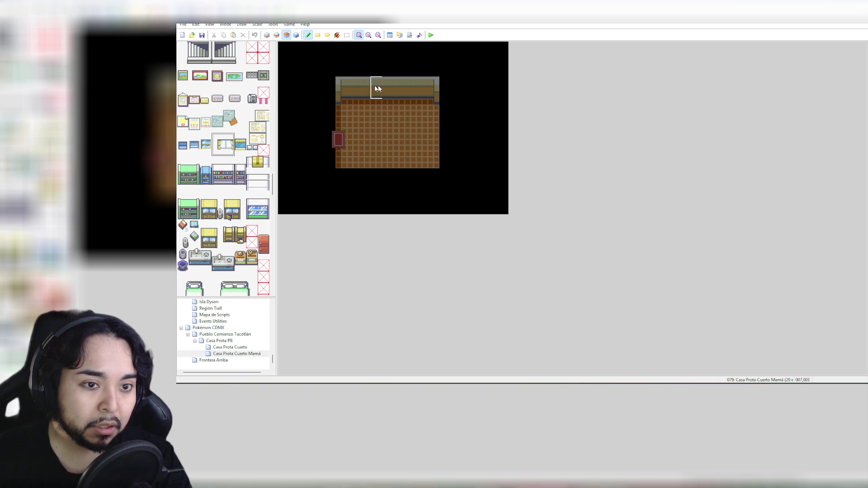
click(396, 86)
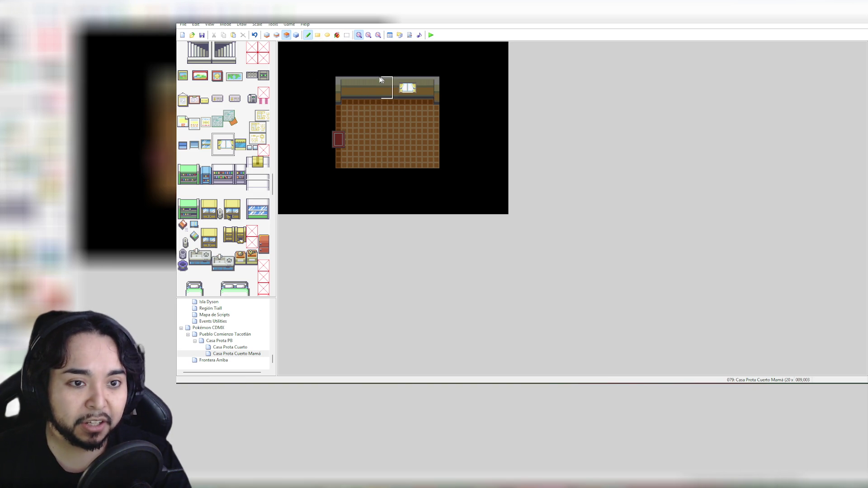
click(361, 80)
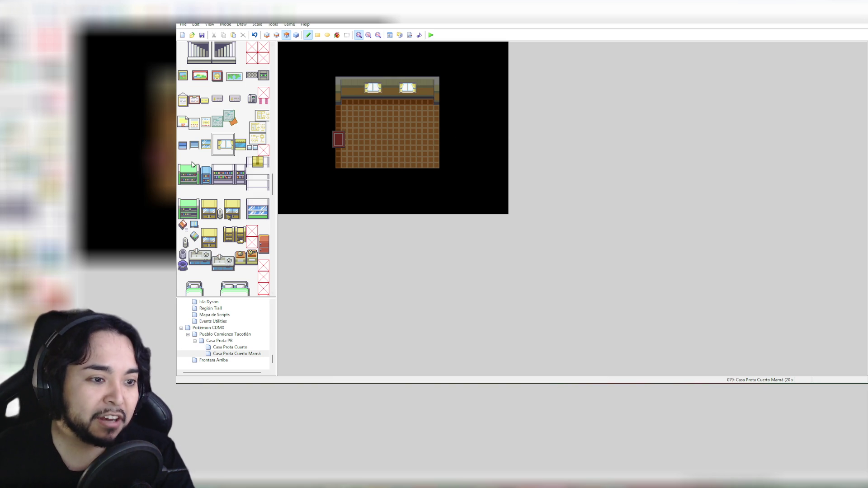
click(206, 176)
Step: Place the blue 1x3 object at the back wall's right end and a tall bookshelf at the top-left wall
drag(206, 162, 206, 187)
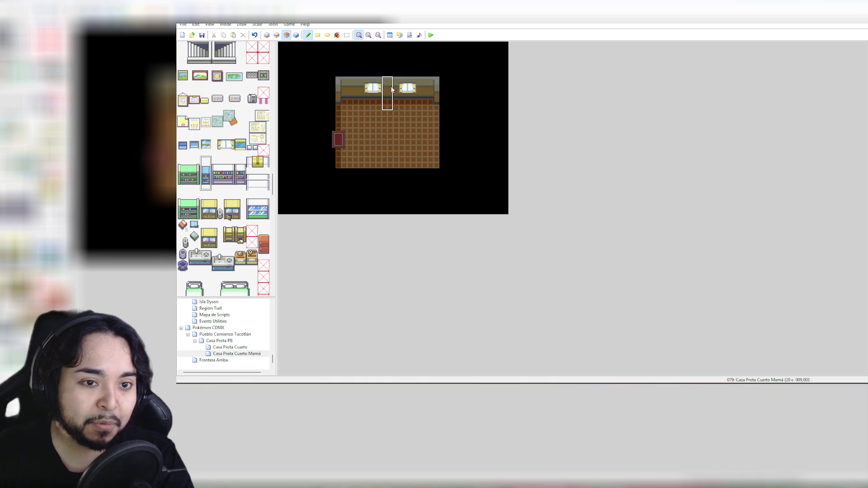
click(425, 87)
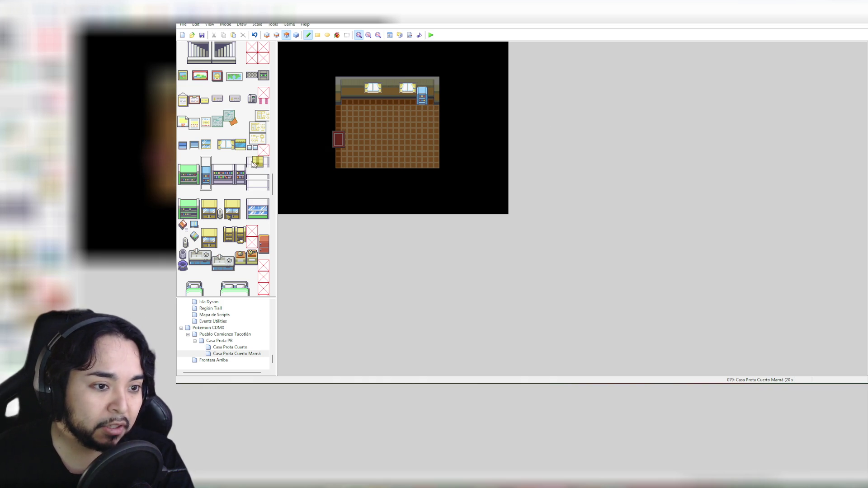
drag(241, 165, 241, 185)
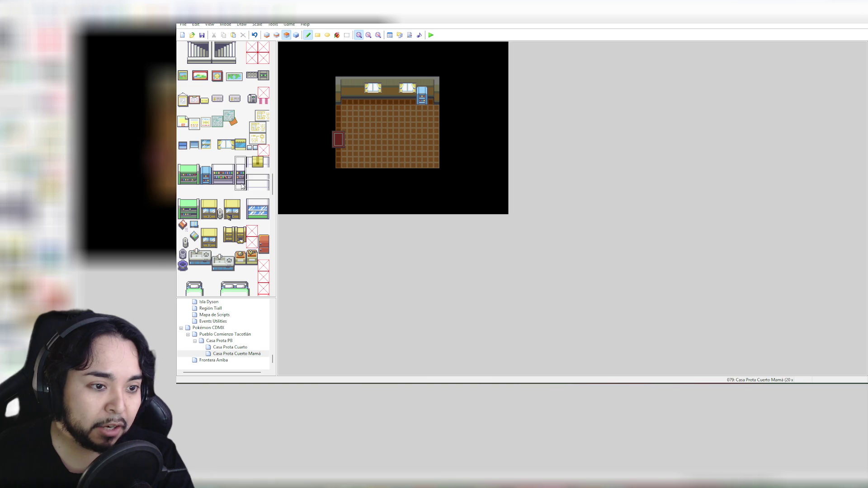
click(350, 83)
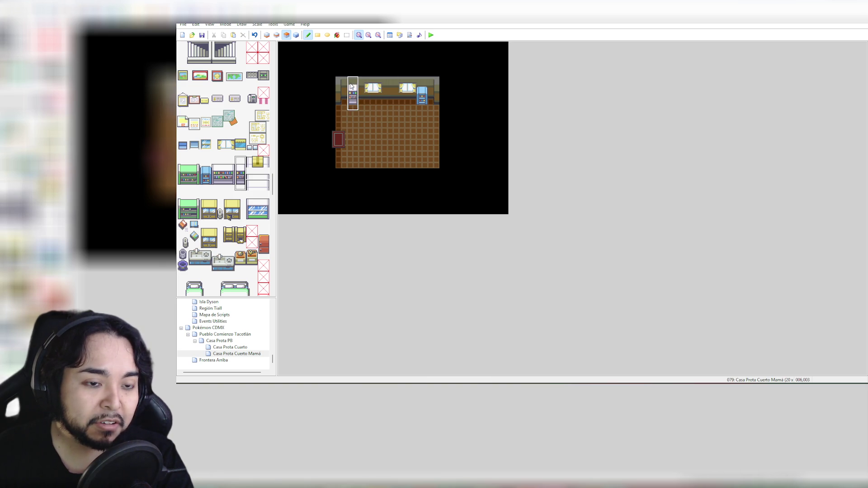
key(ctrl+z)
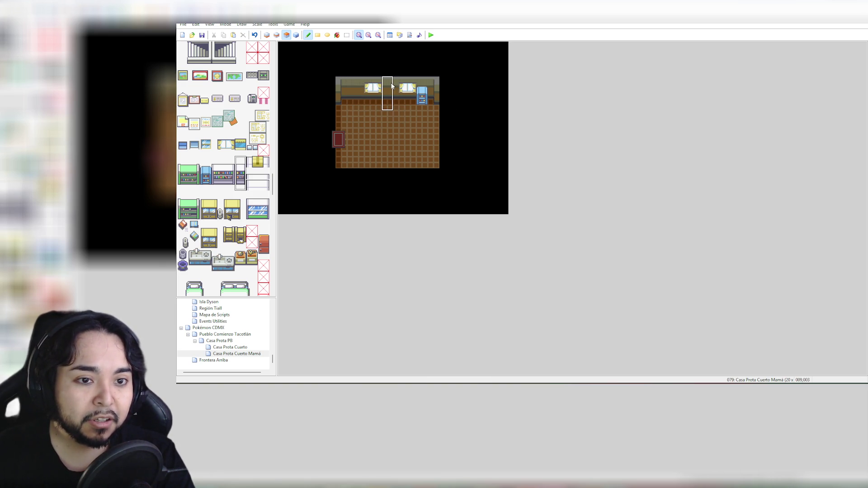
click(354, 85)
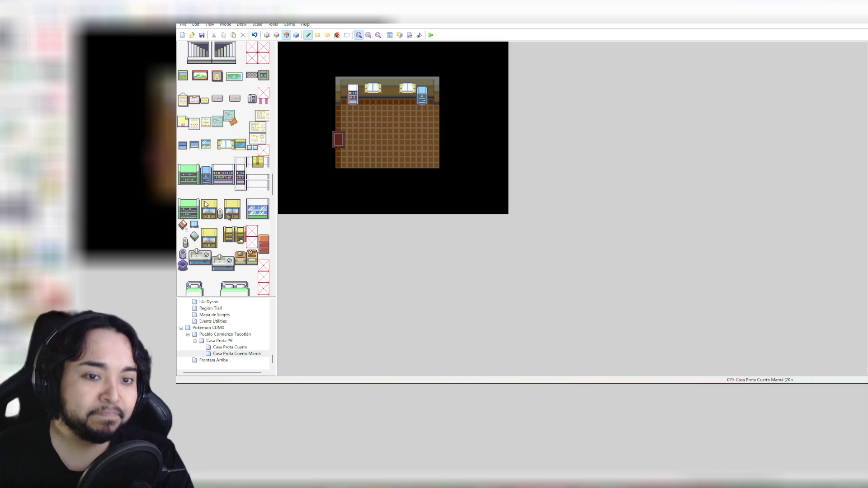
Step: Try several positions for the double bed on the floor, undoing each attempt
scroll(229, 215, down, 2)
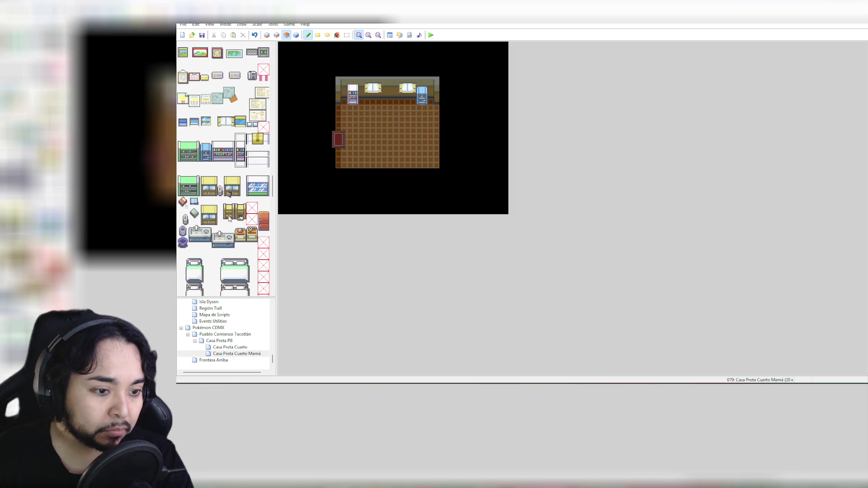
scroll(256, 235, down, 4)
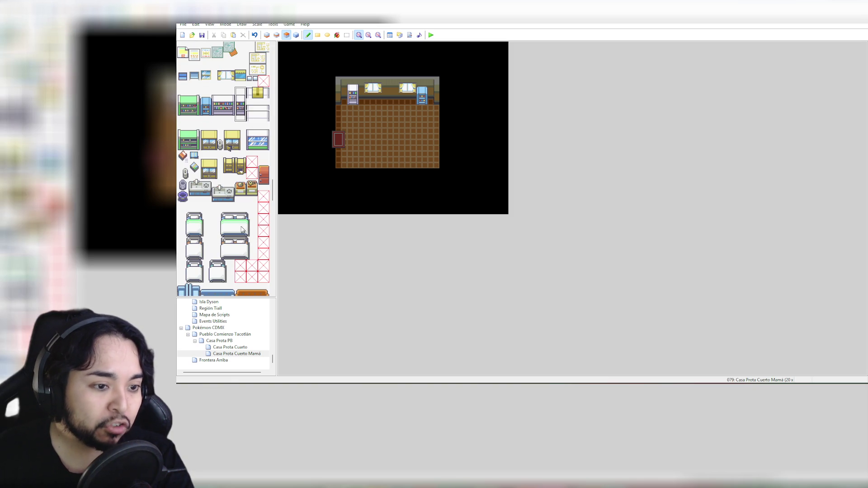
drag(216, 207, 252, 232)
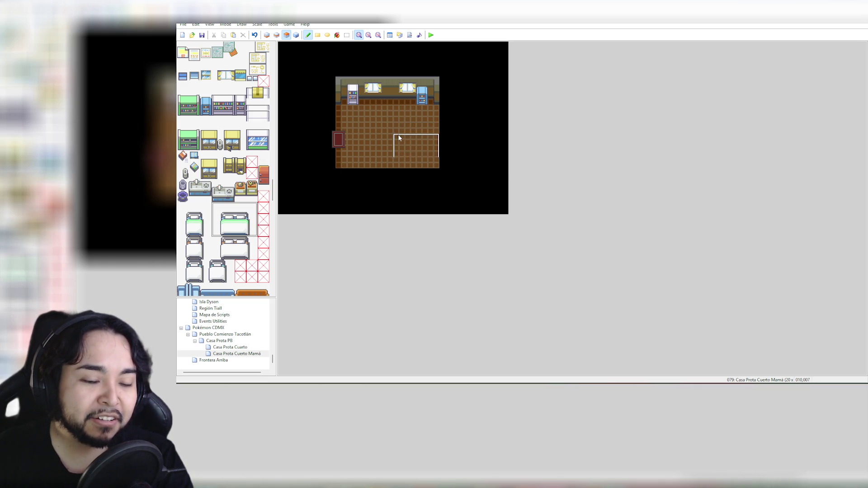
click(374, 103)
key(ctrl+z)
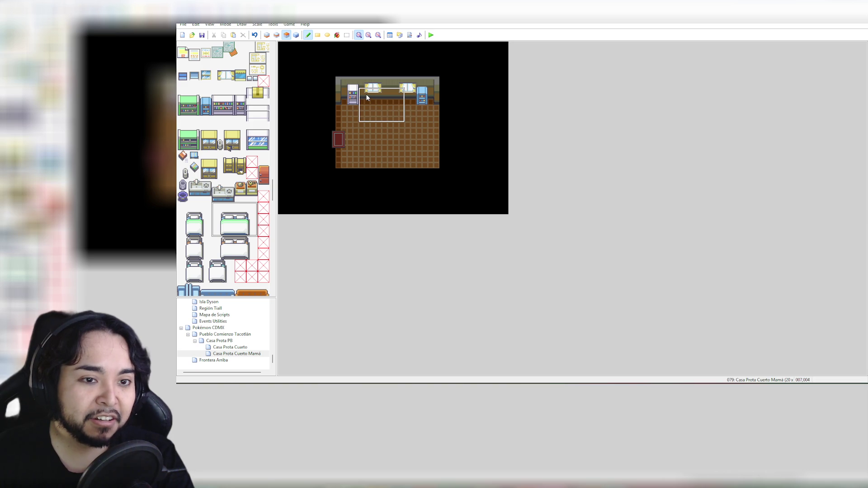
click(368, 98)
key(ctrl+z)
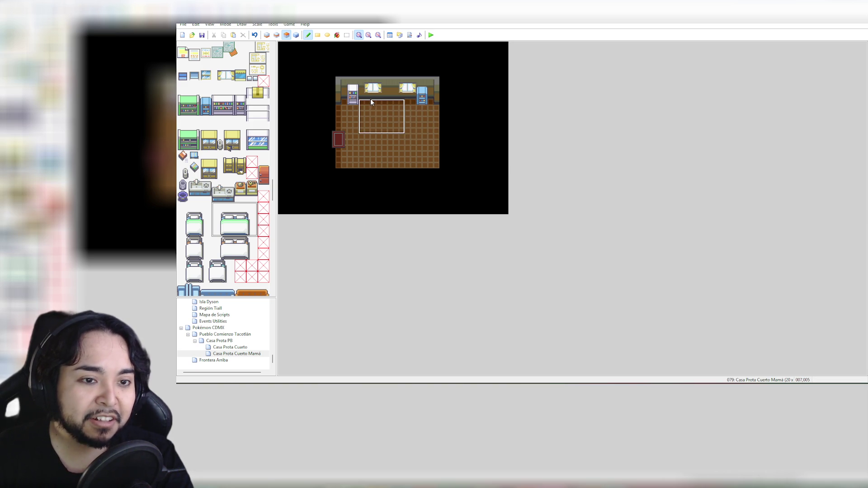
click(371, 103)
key(ctrl+z)
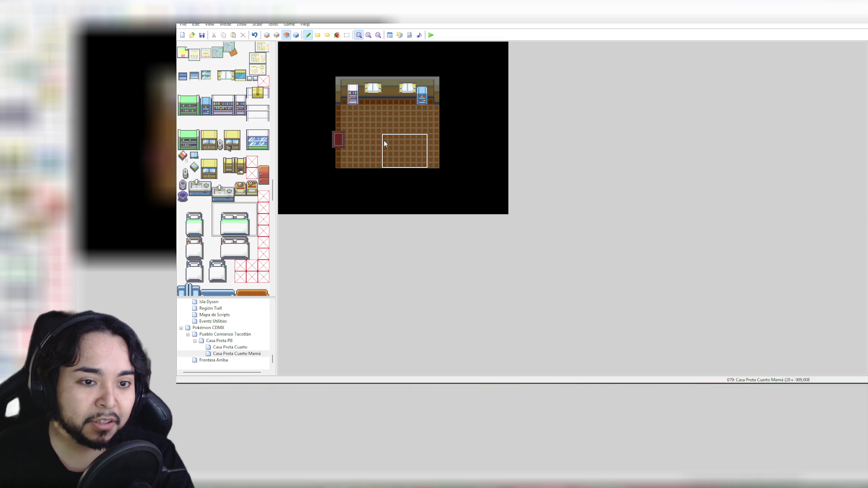
click(389, 132)
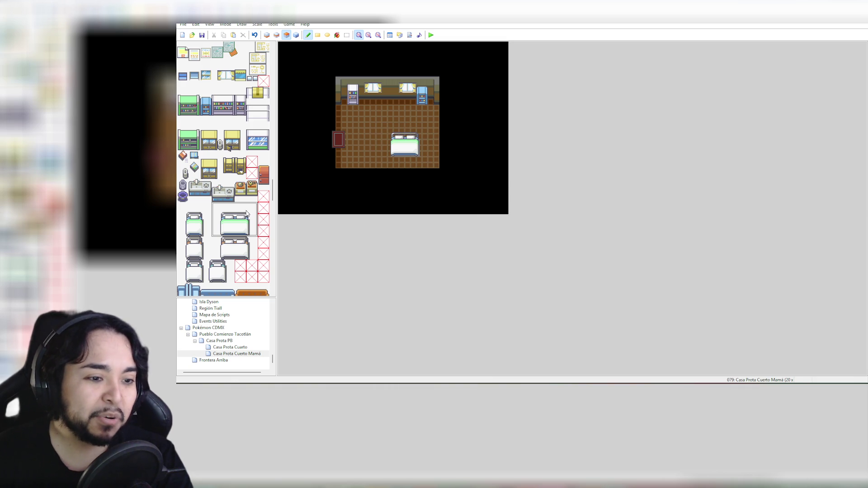
key(ctrl+z)
Step: Use the other bed design and place the white bed against the top wall
drag(224, 240, 250, 256)
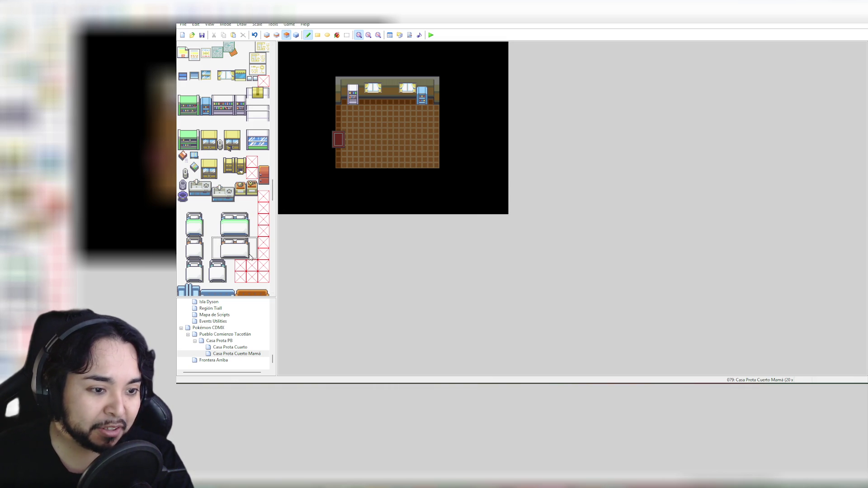
click(398, 147)
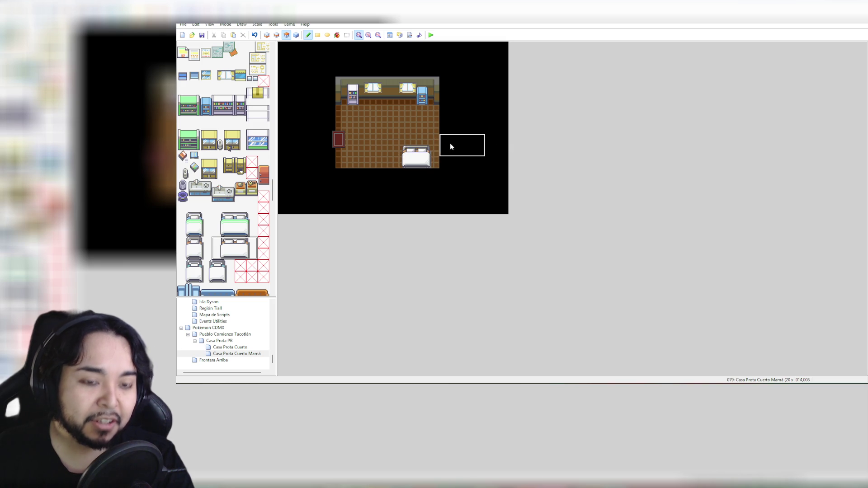
key(ctrl+z)
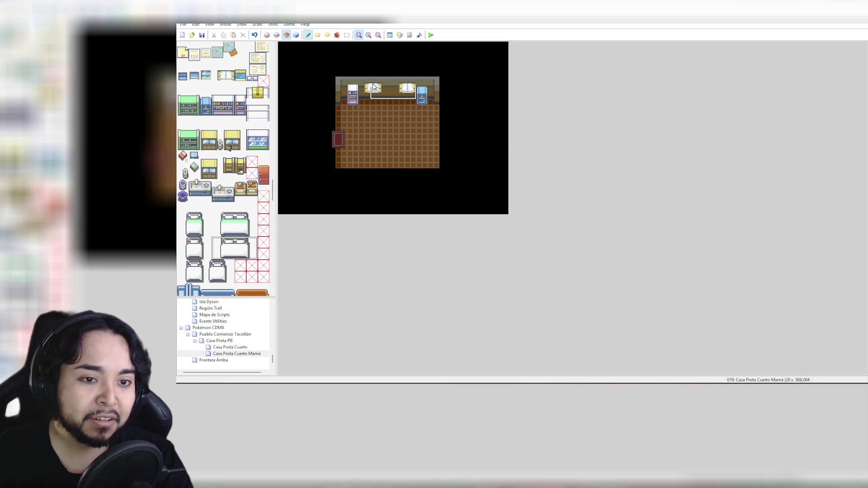
click(373, 103)
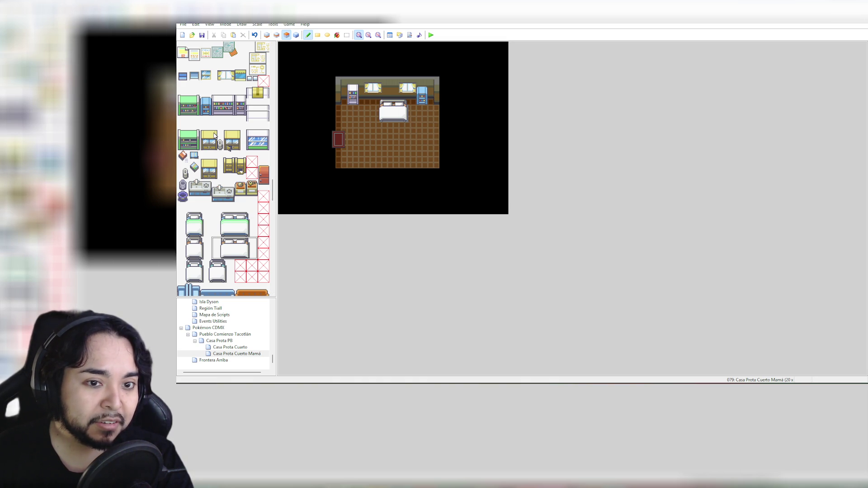
Step: Replace the blue bookshelf with the yellow cabinet
mouse_move(204, 136)
mouse_down()
mouse_move(218, 152)
mouse_move(214, 142)
mouse_move(216, 175)
mouse_up()
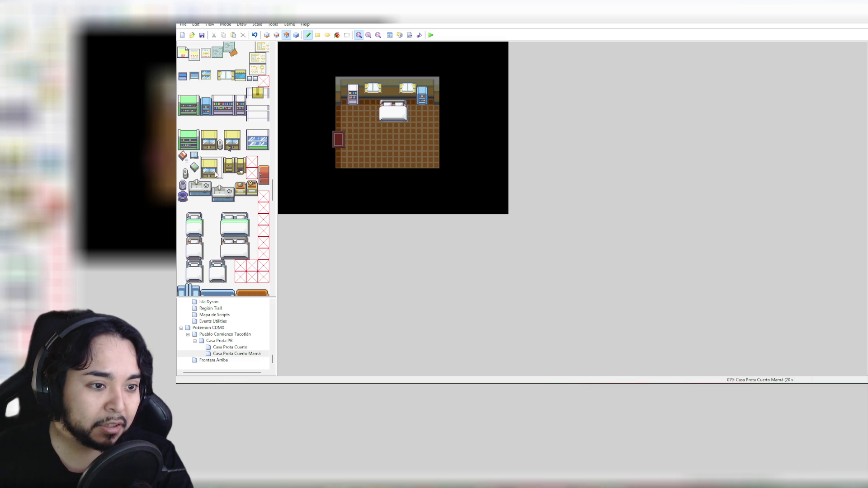
click(420, 92)
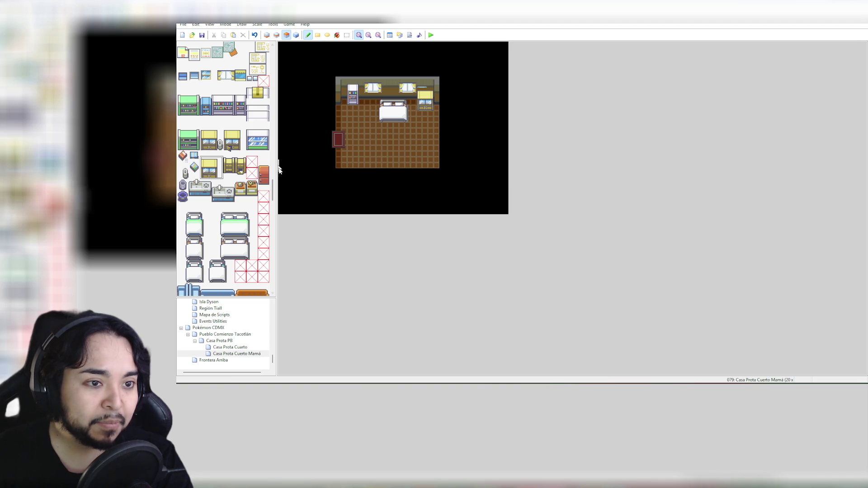
scroll(190, 59, up, 10)
click(183, 47)
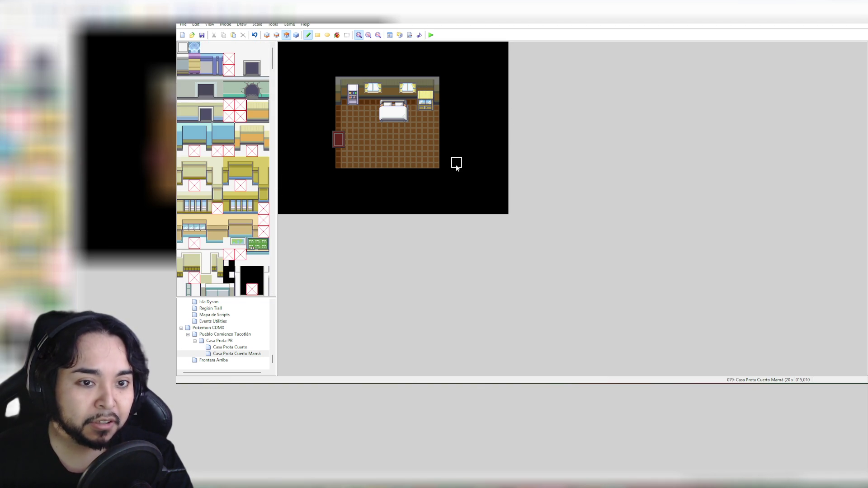
mouse_move(273, 58)
mouse_down()
mouse_move(271, 176)
mouse_move(273, 158)
mouse_up()
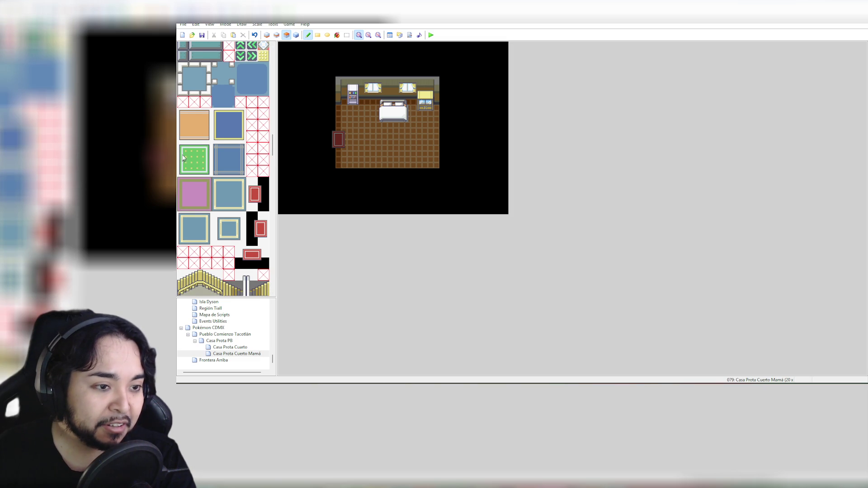
Step: On layer 2, paint a wide orange 3x3 carpet below the bed
drag(183, 115, 204, 136)
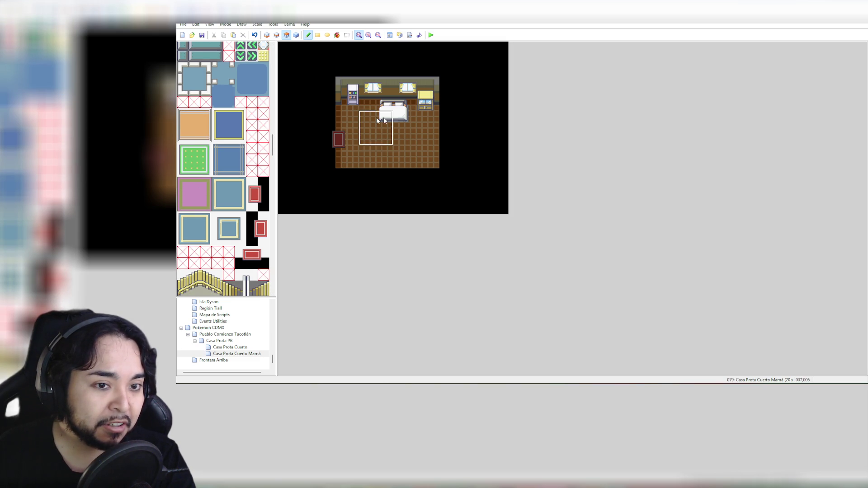
key(F6)
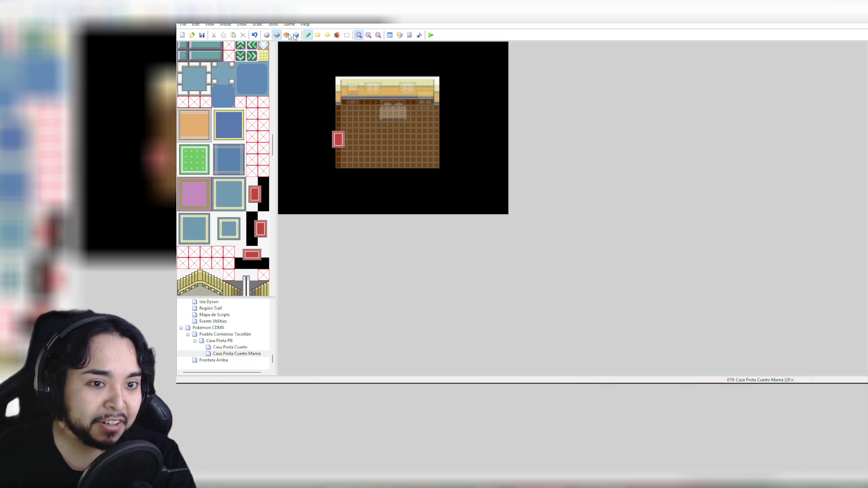
click(373, 116)
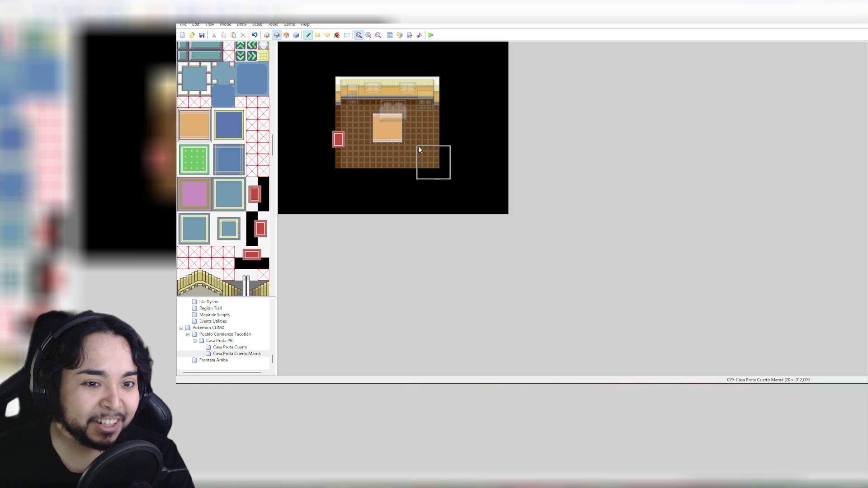
drag(194, 115, 210, 137)
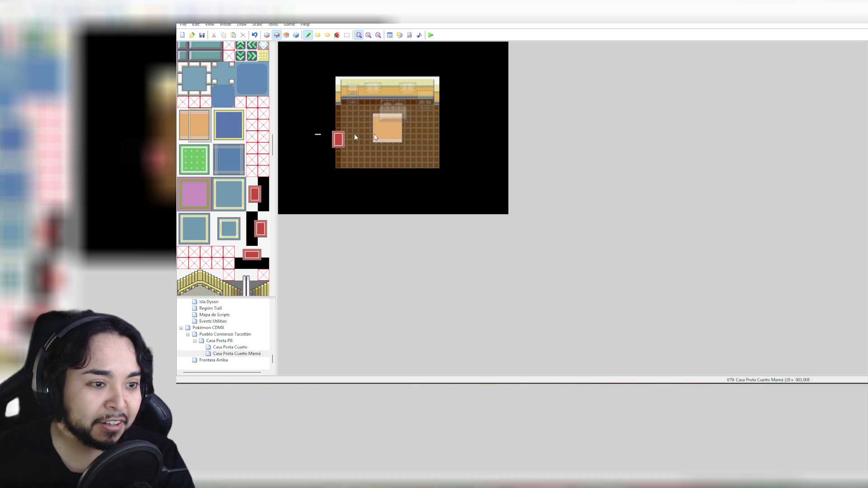
click(401, 123)
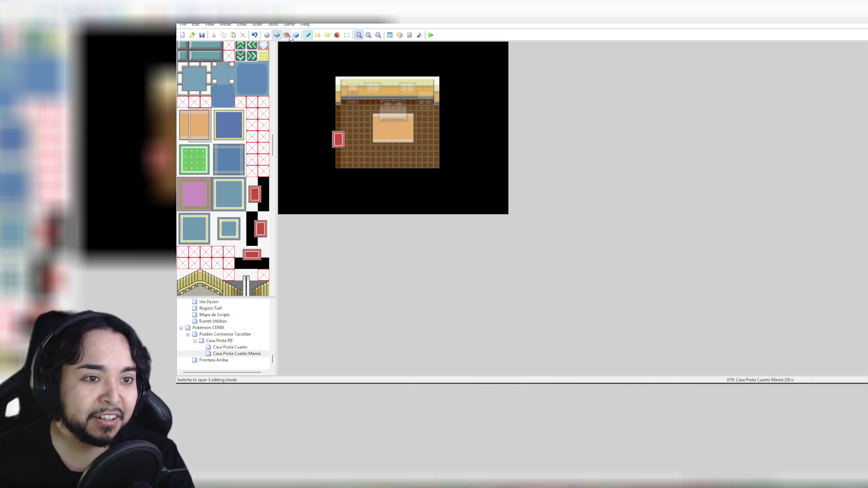
click(296, 35)
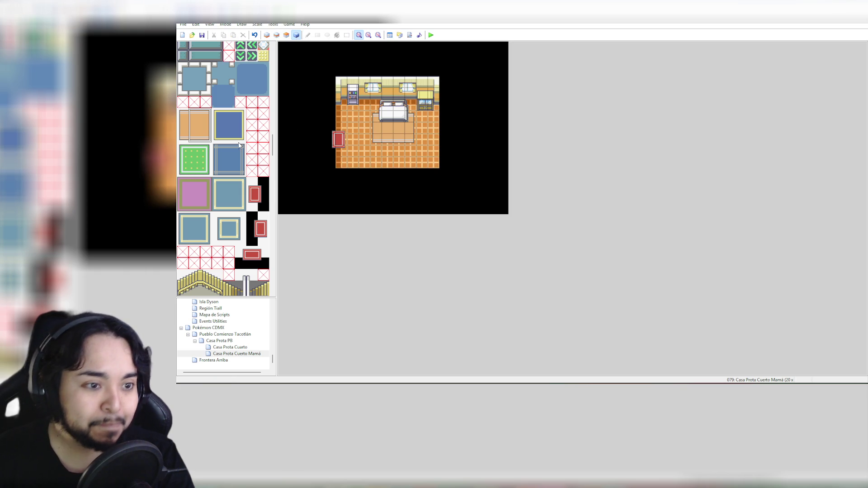
Step: Cover the orange carpet with the green dotted rug and preview all layers
click(203, 170)
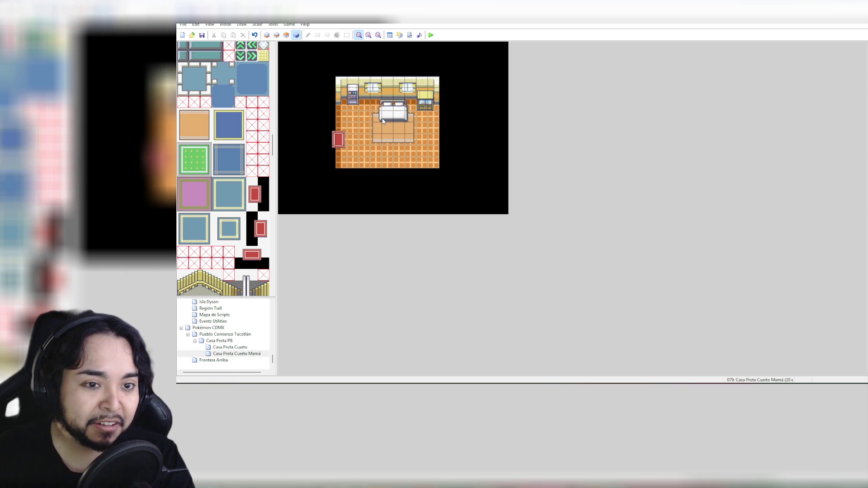
click(276, 35)
click(377, 128)
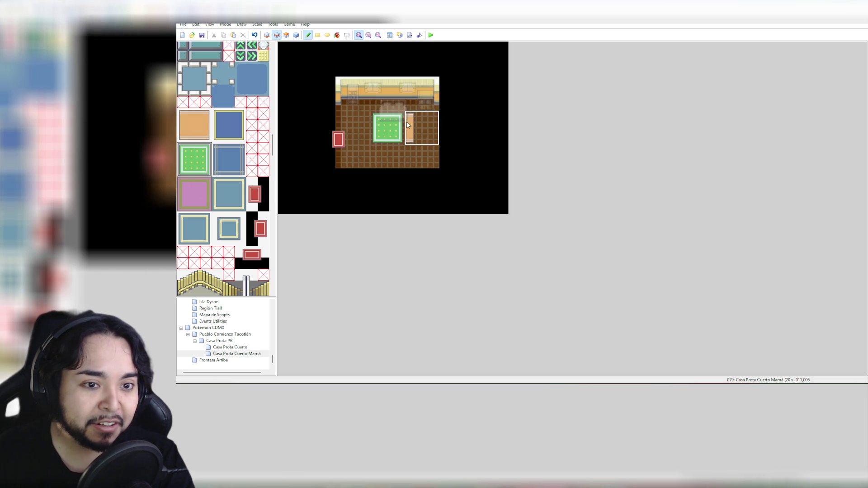
drag(197, 151, 206, 171)
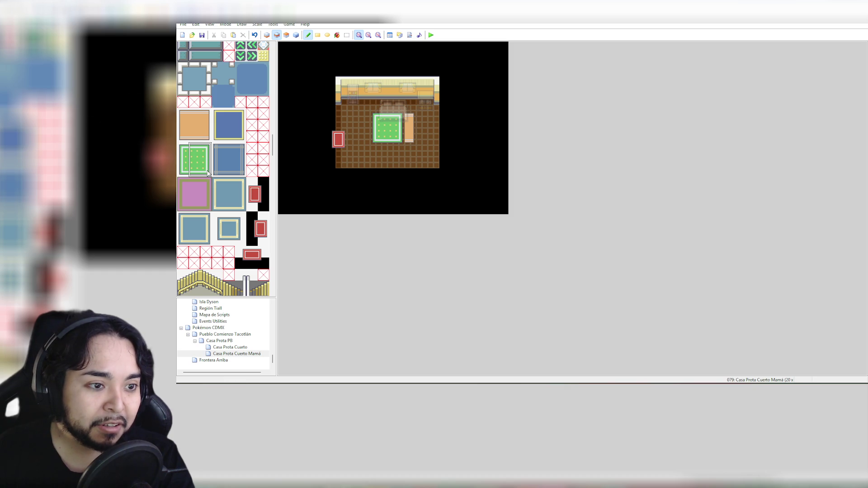
click(398, 119)
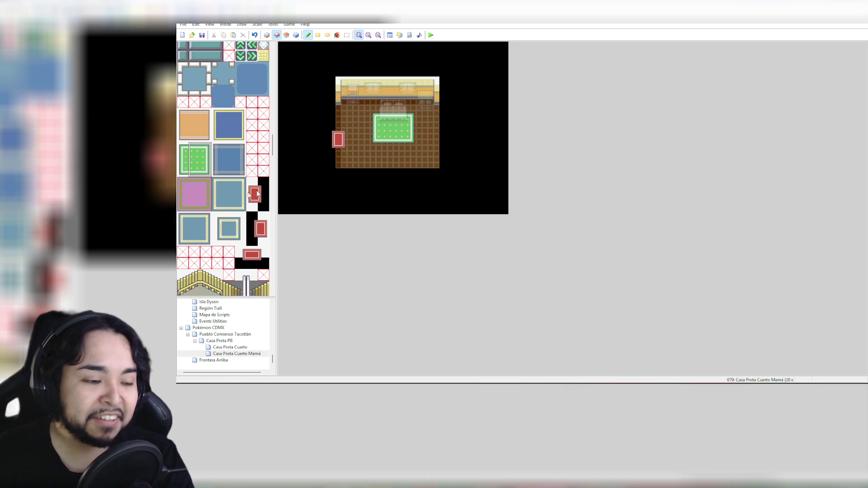
click(296, 36)
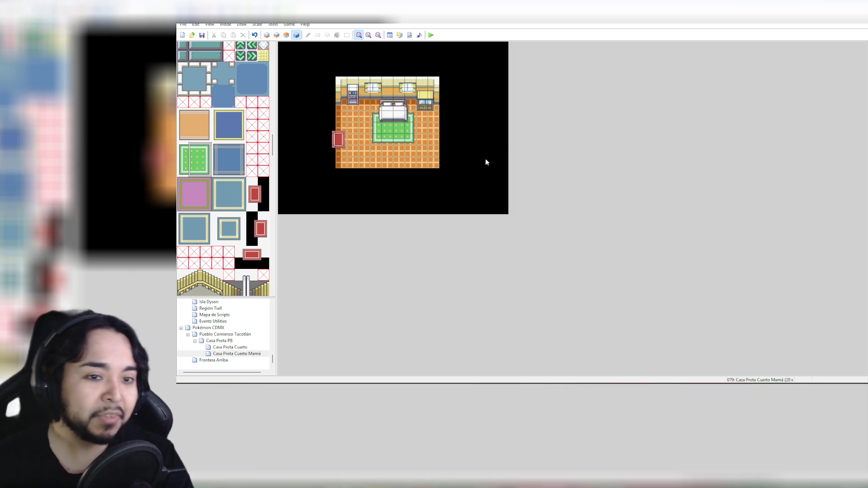
drag(272, 147, 274, 202)
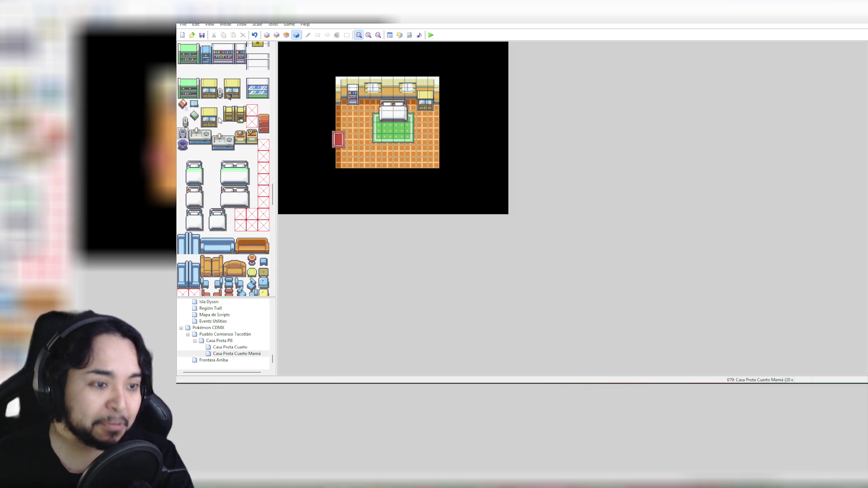
Step: On layer 2, place the grey pot by the right wall next to the green rug
click(281, 36)
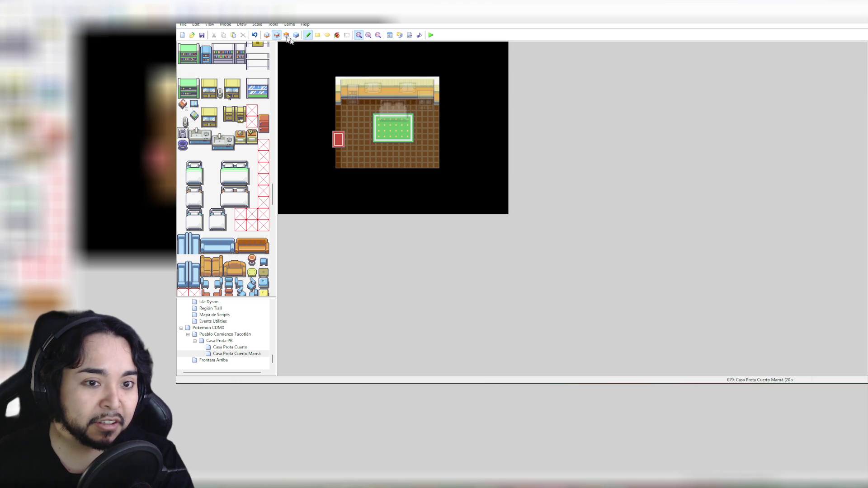
click(424, 117)
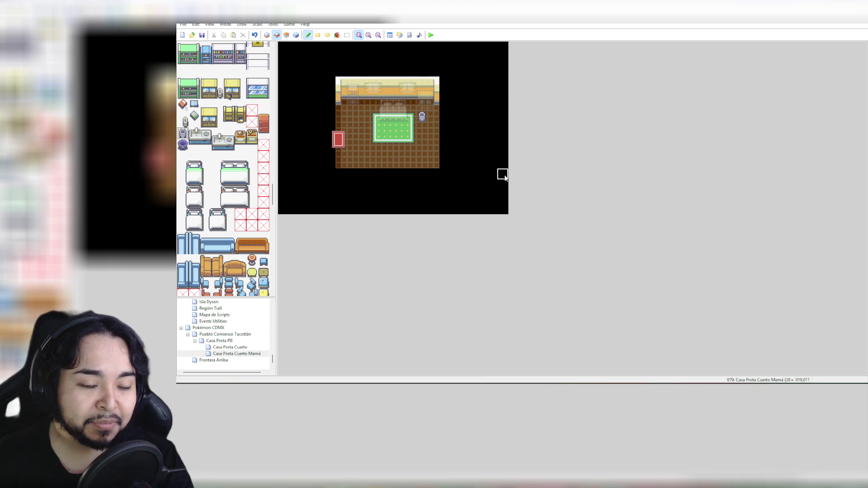
key(ctrl+z)
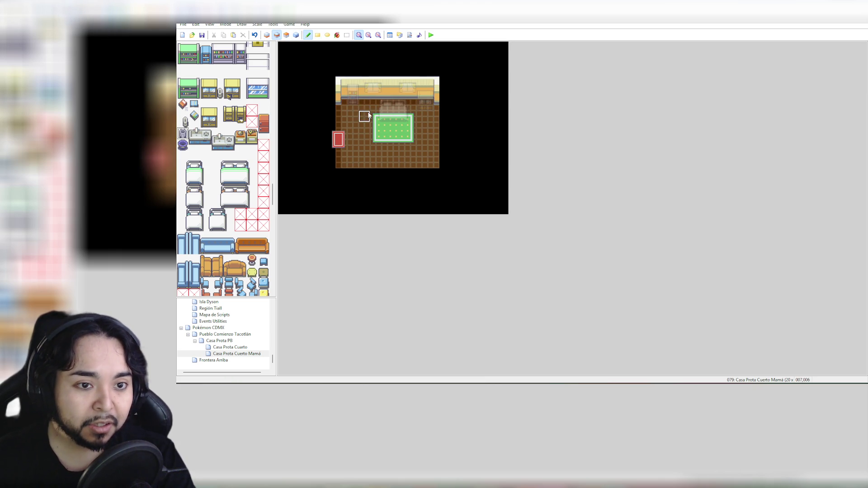
click(369, 108)
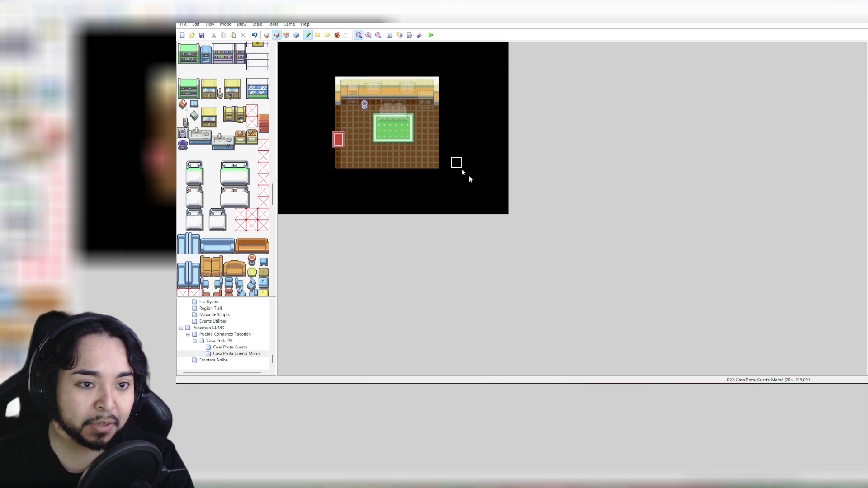
key(ctrl+z)
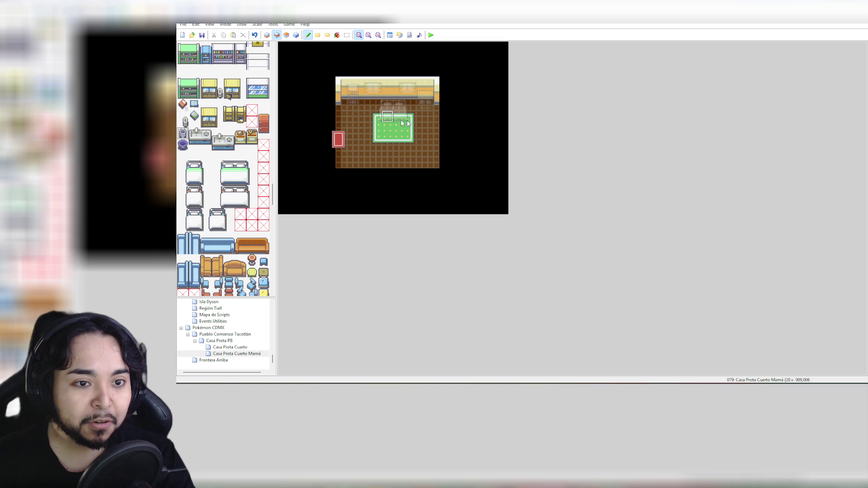
click(435, 115)
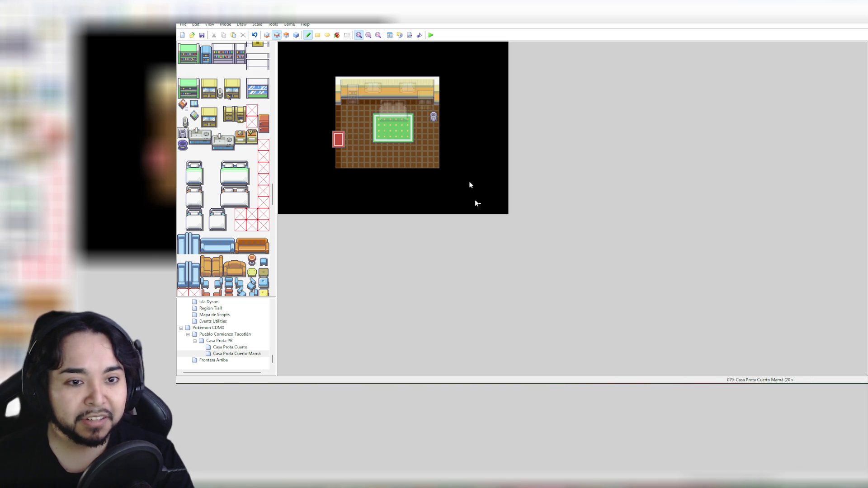
scroll(255, 163, down, 10)
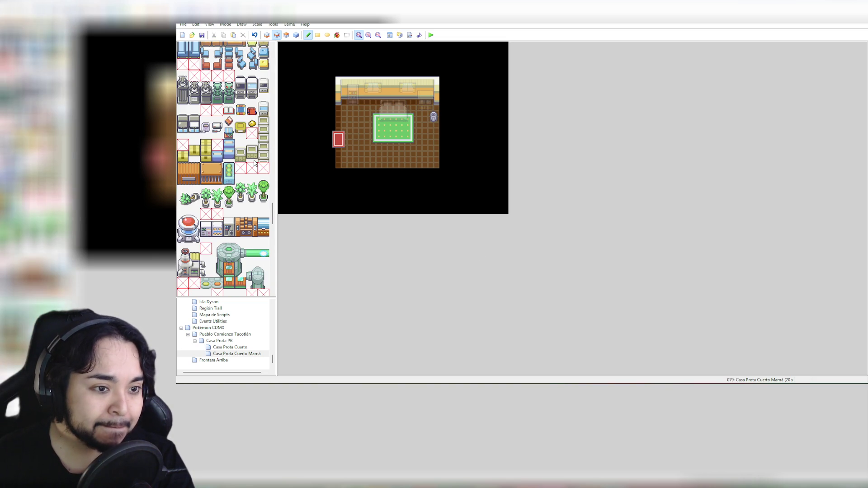
Step: Pick the three-tile-tall potted plant and stand it against the room's lower right wall
scroll(255, 163, down, 5)
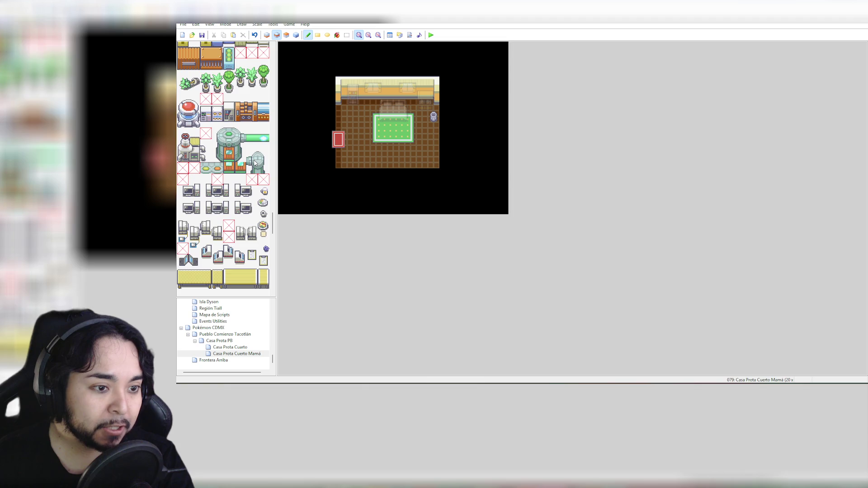
scroll(254, 163, down, 1)
scroll(255, 164, down, 3)
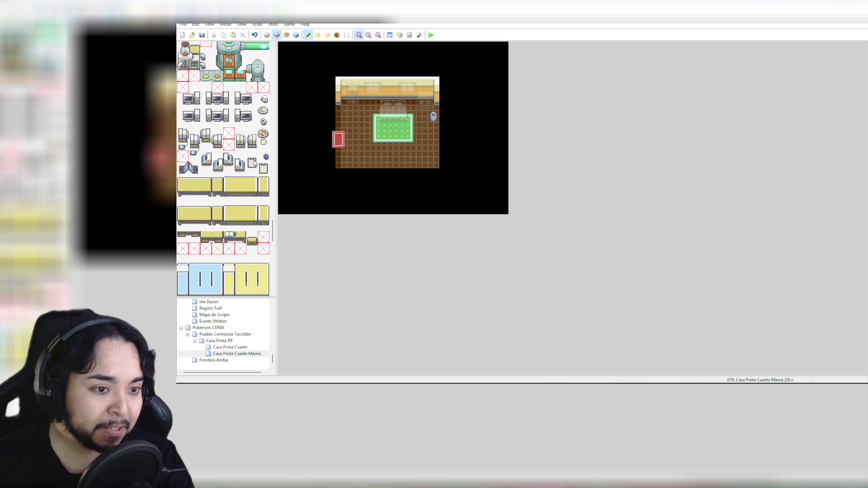
scroll(255, 163, down, 1)
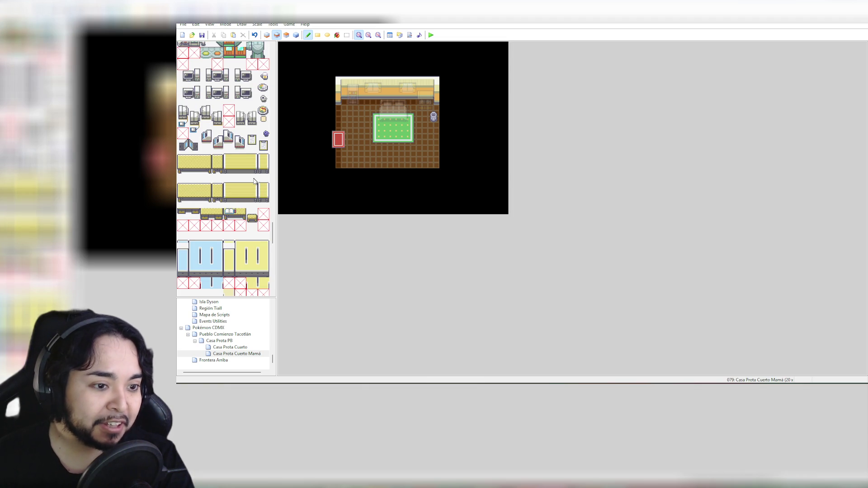
scroll(256, 178, down, 7)
scroll(244, 199, down, 4)
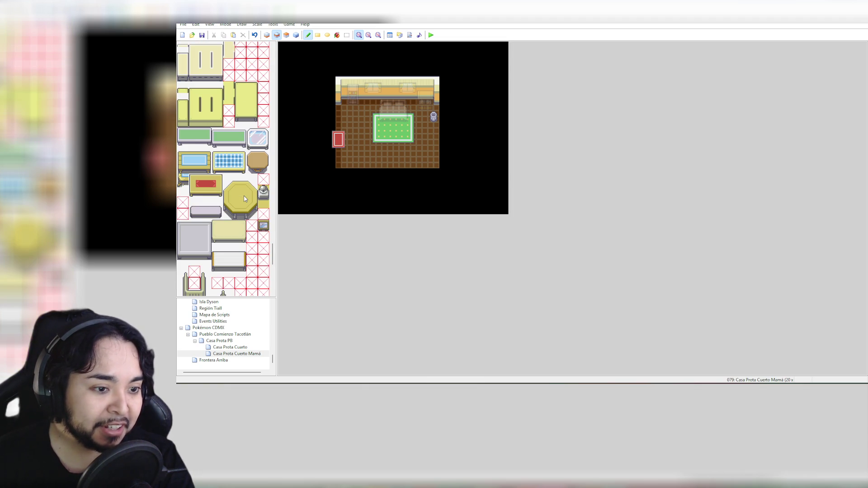
scroll(244, 199, down, 1)
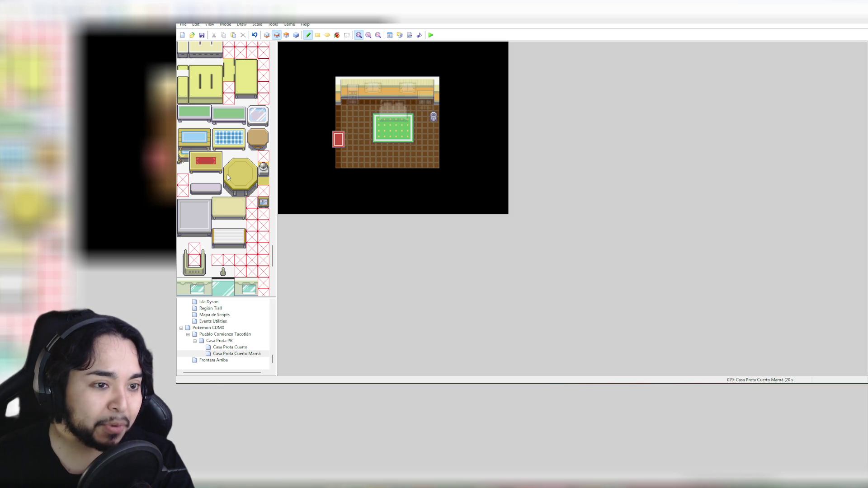
scroll(227, 177, down, 10)
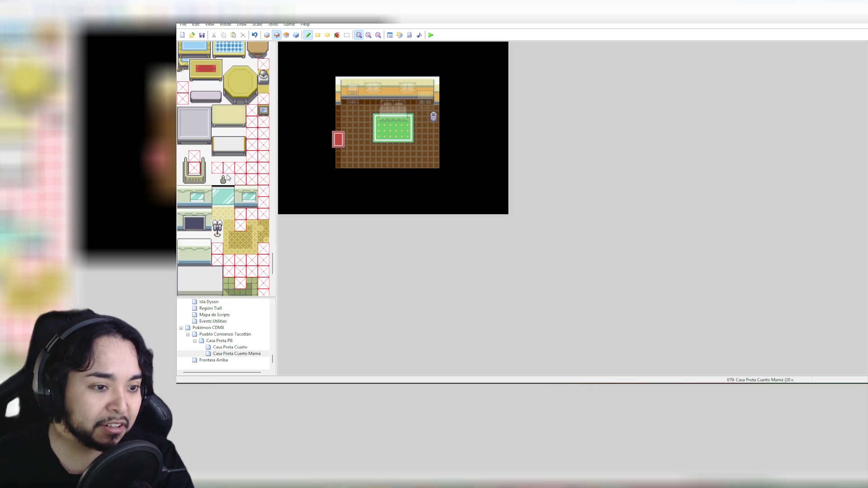
scroll(228, 178, down, 2)
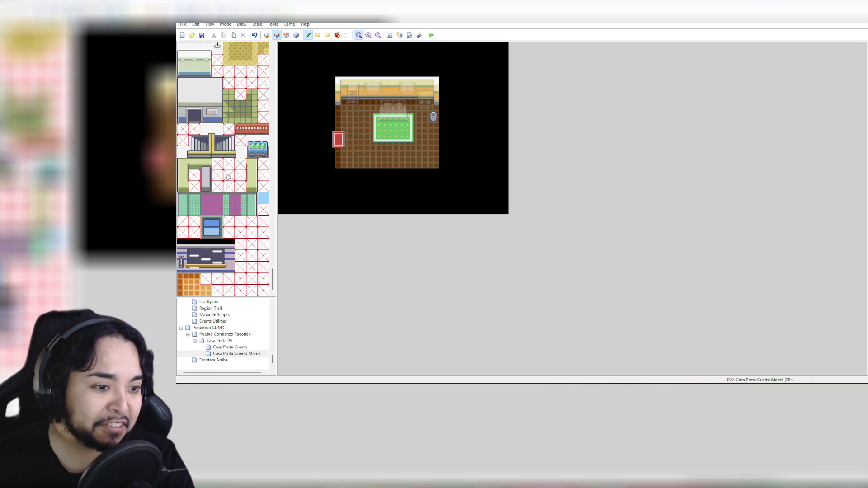
scroll(232, 179, down, 15)
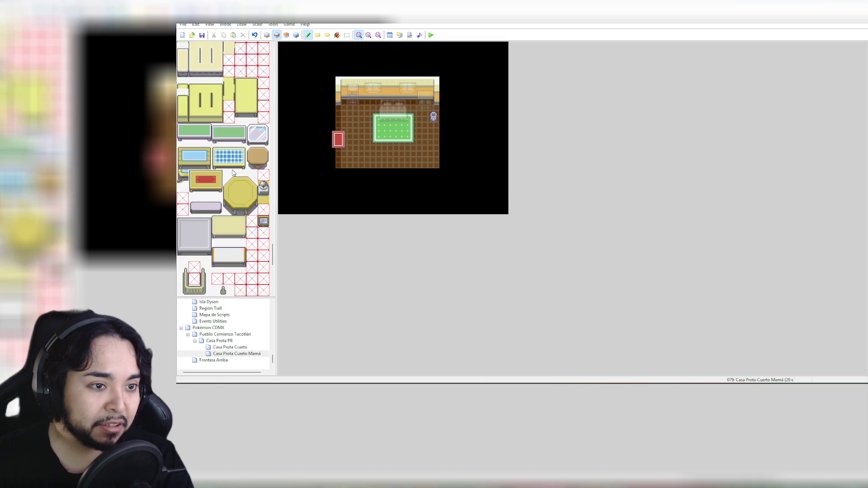
scroll(232, 172, up, 10)
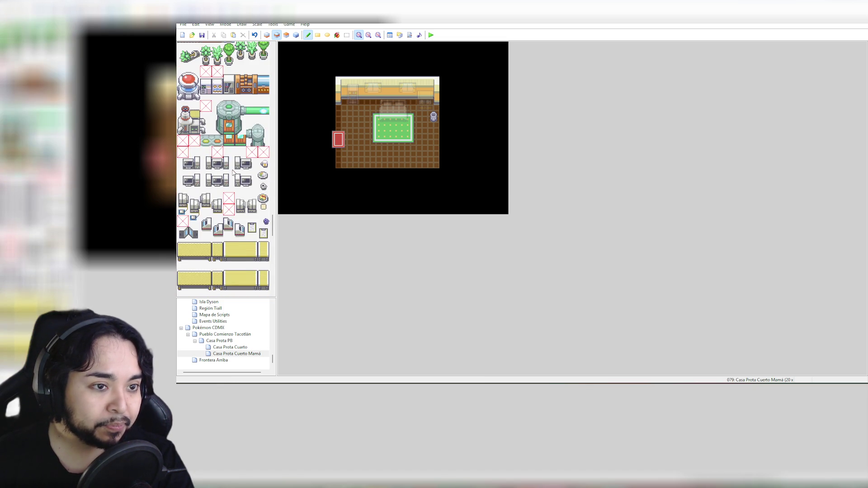
scroll(232, 172, up, 5)
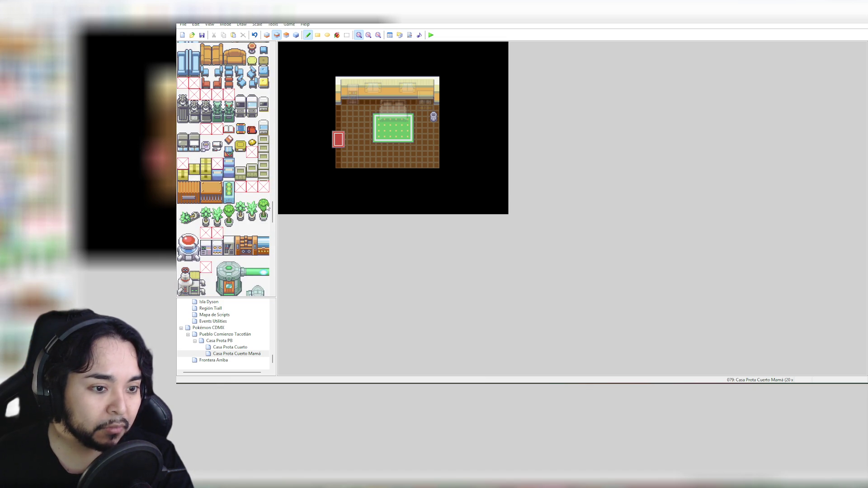
drag(241, 197, 240, 221)
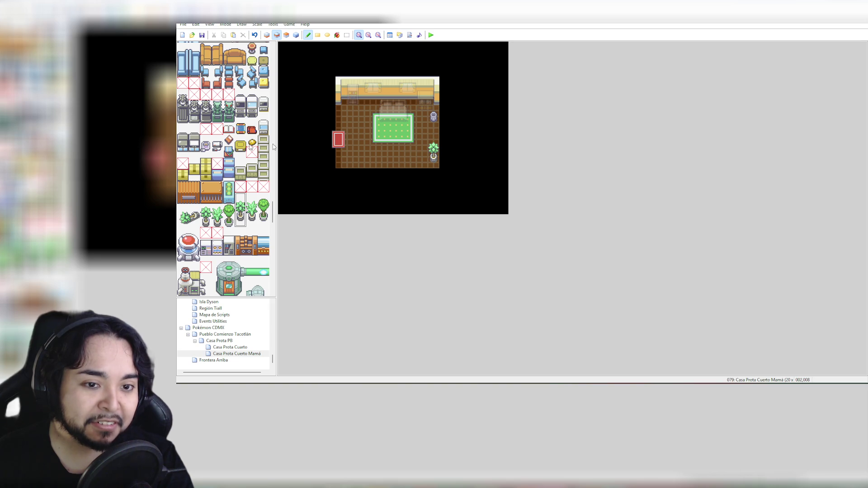
click(433, 154)
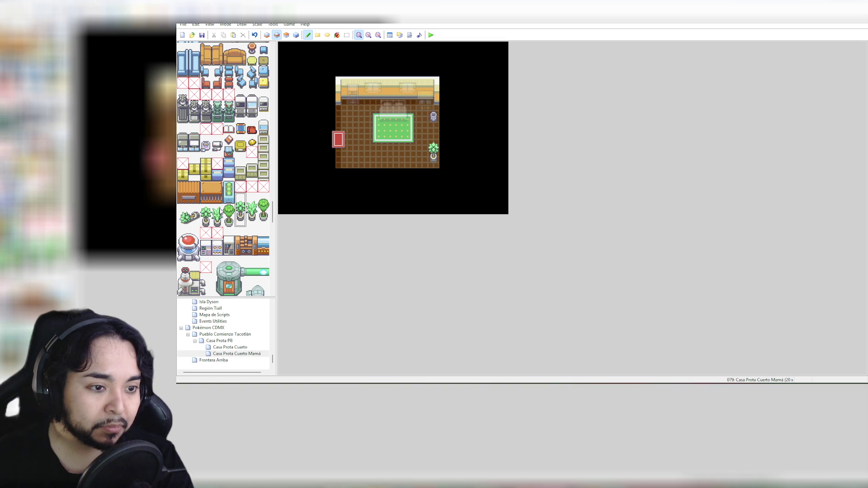
Step: Try an open book near the rug, then place a small decoration by the top-left wall
scroll(240, 185, up, 1)
scroll(229, 198, up, 1)
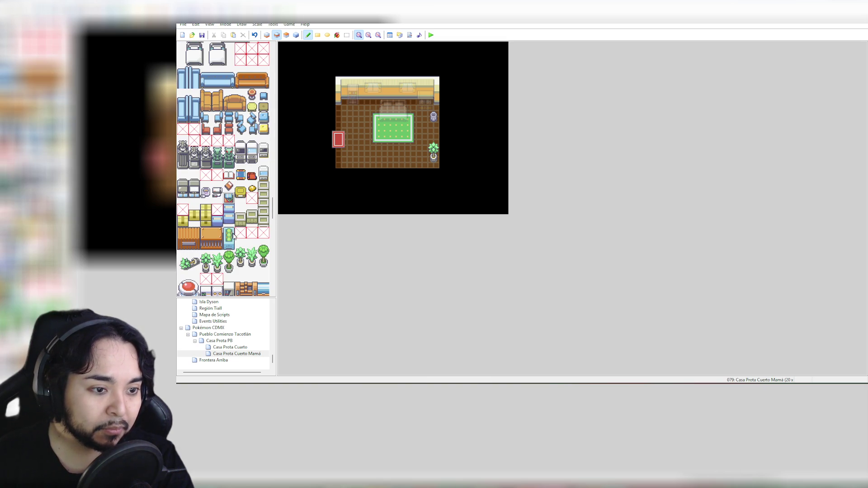
click(422, 116)
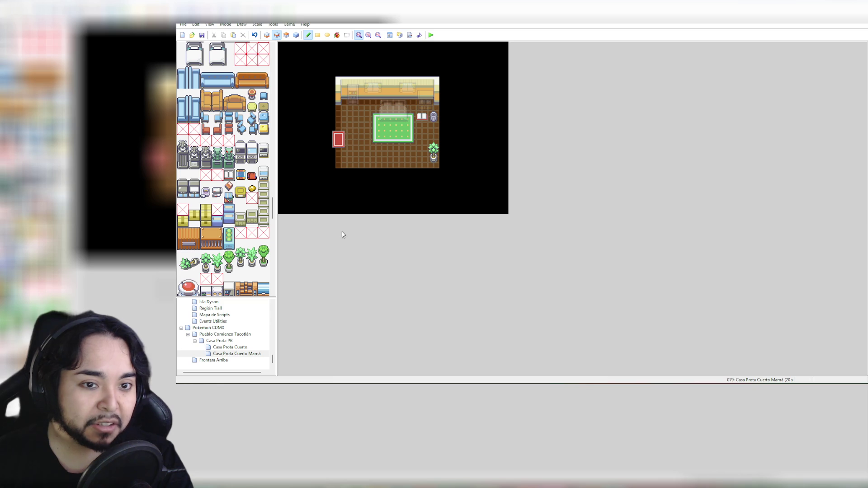
key(ctrl+z)
click(376, 108)
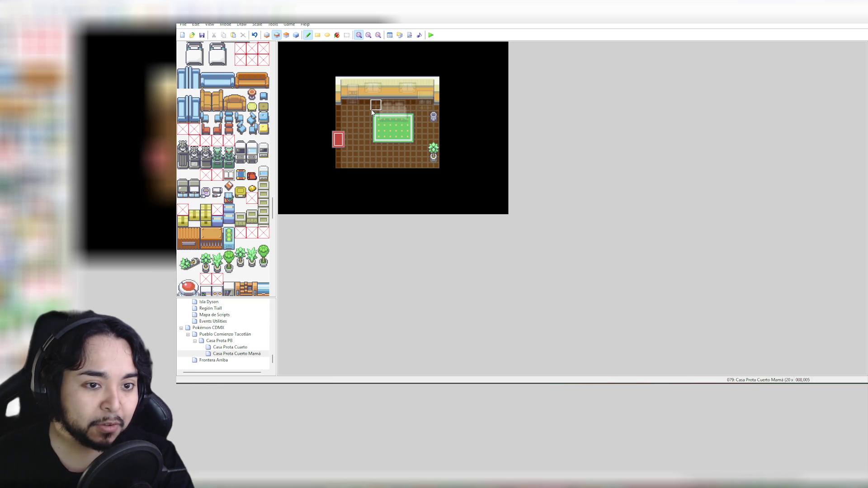
key(ctrl+z)
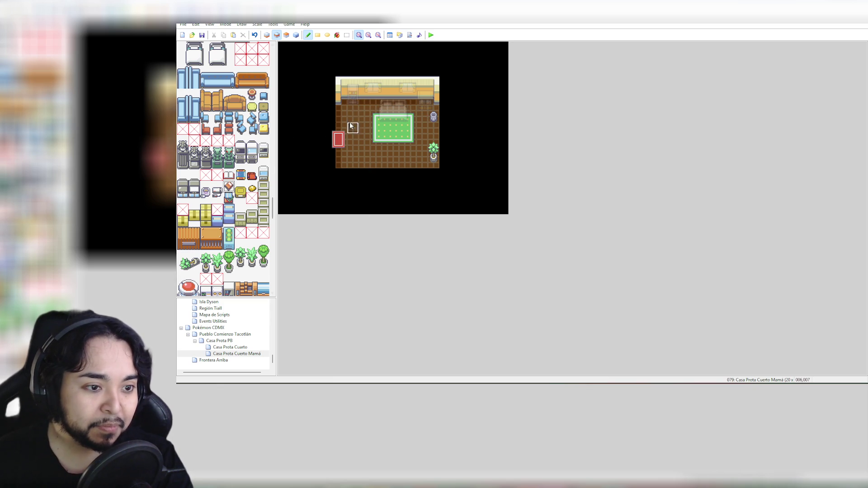
click(364, 107)
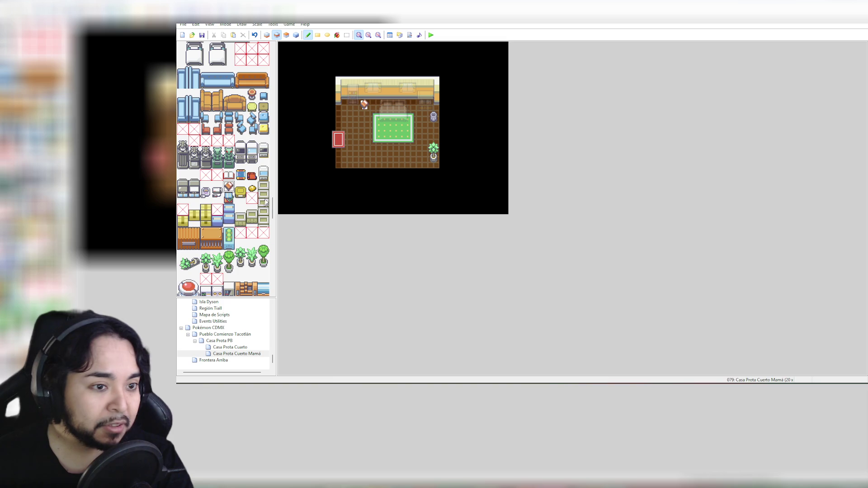
Step: Preview the bedroom with all layers fully visible
scroll(254, 189, up, 10)
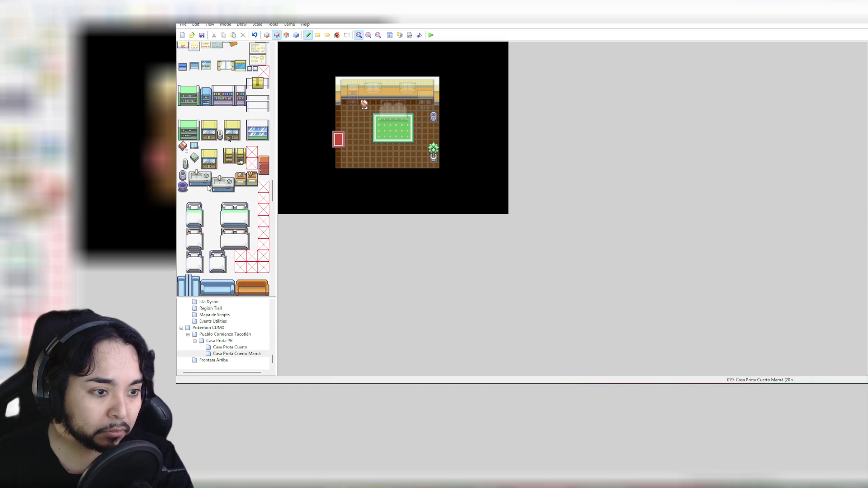
scroll(247, 174, up, 2)
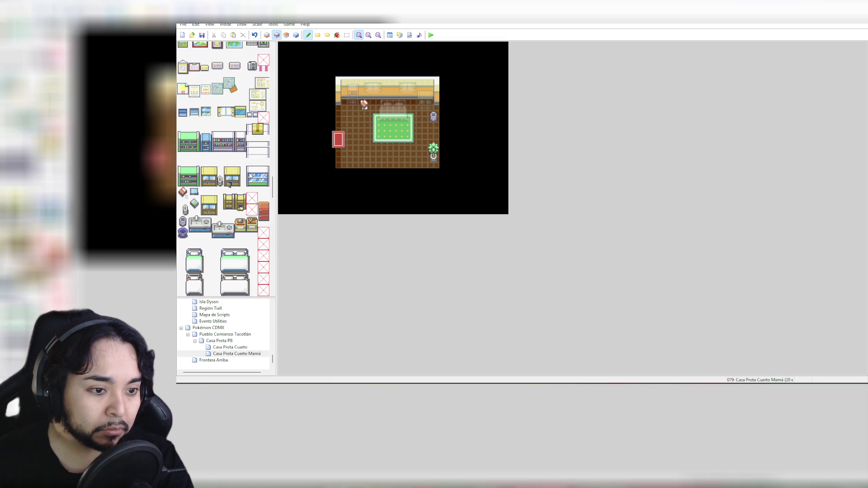
scroll(242, 224, up, 3)
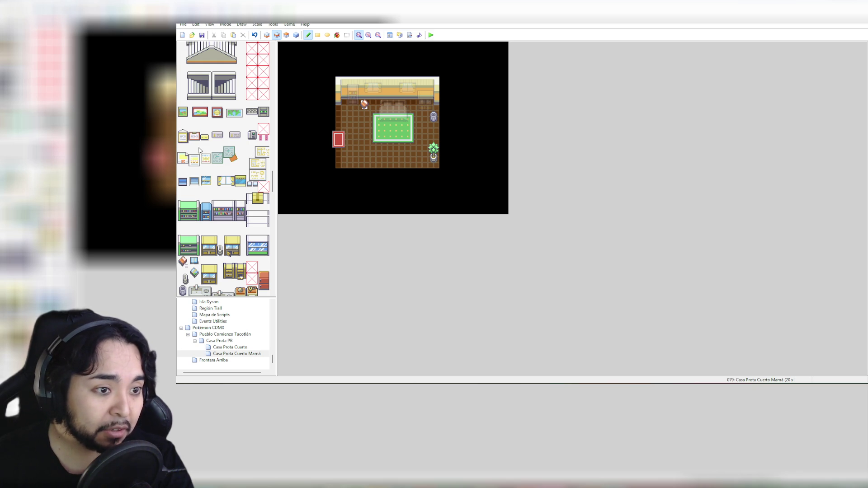
scroll(200, 150, up, 1)
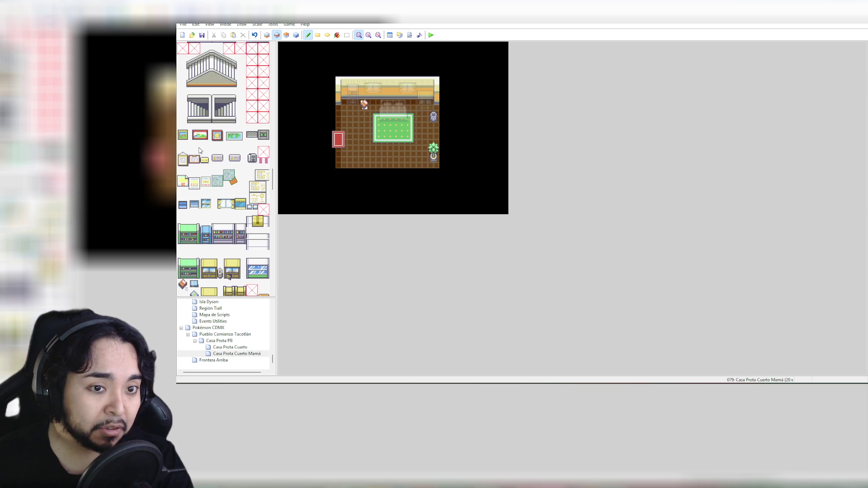
scroll(200, 150, up, 15)
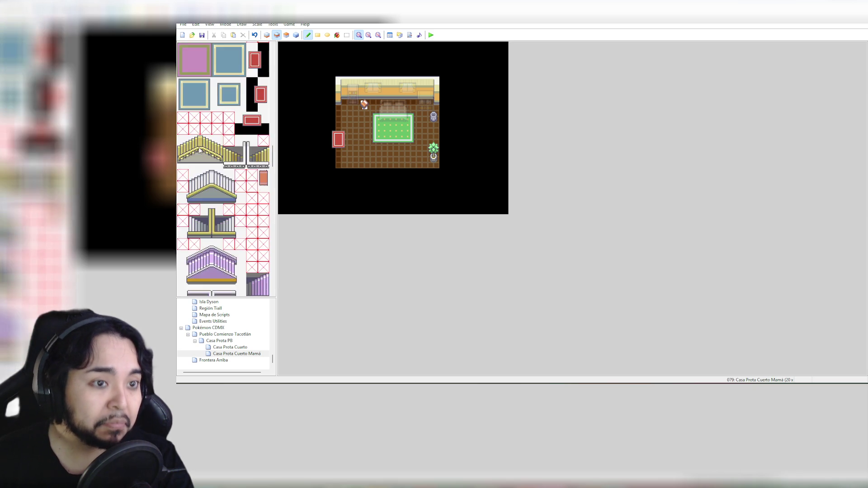
scroll(200, 150, up, 4)
click(297, 35)
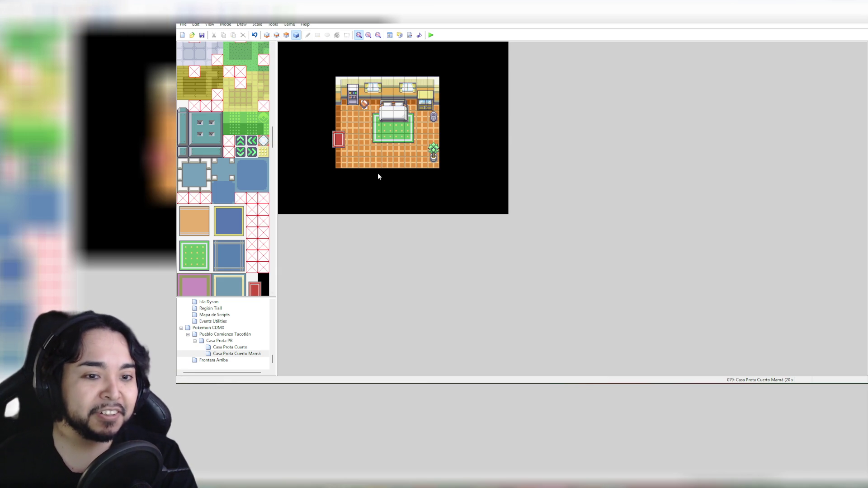
Step: Browse down the tileset, selecting and then dropping the staircase tiles
scroll(270, 218, down, 5)
scroll(269, 217, down, 10)
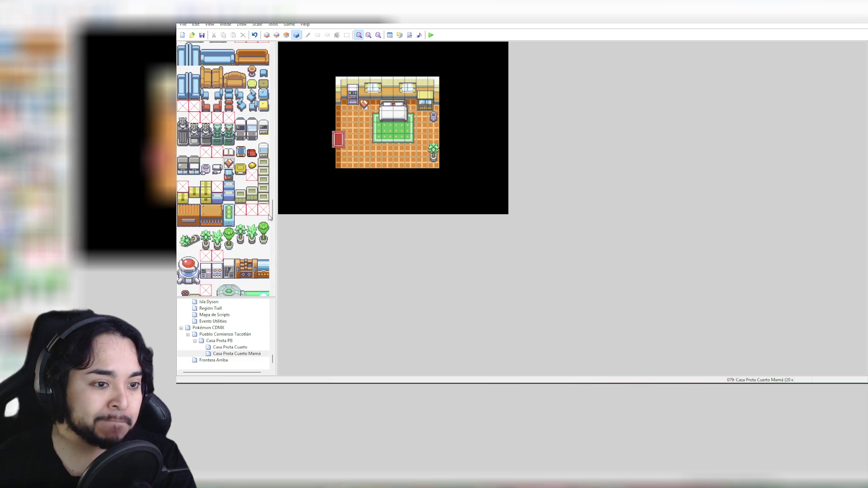
scroll(269, 217, down, 10)
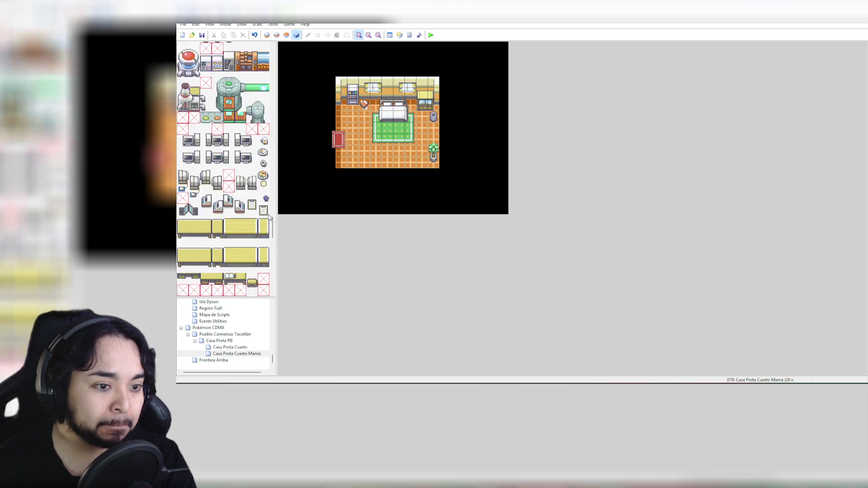
scroll(269, 217, down, 10)
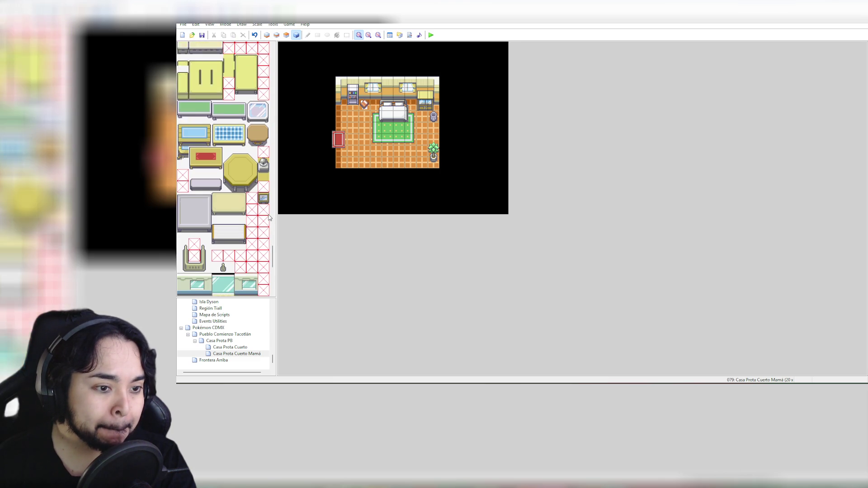
scroll(269, 217, down, 2)
scroll(269, 217, down, 8)
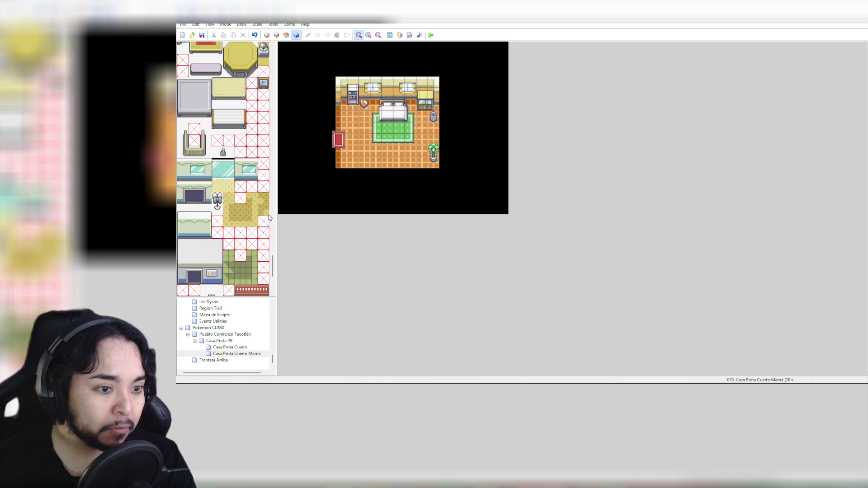
scroll(269, 217, down, 8)
scroll(266, 218, down, 4)
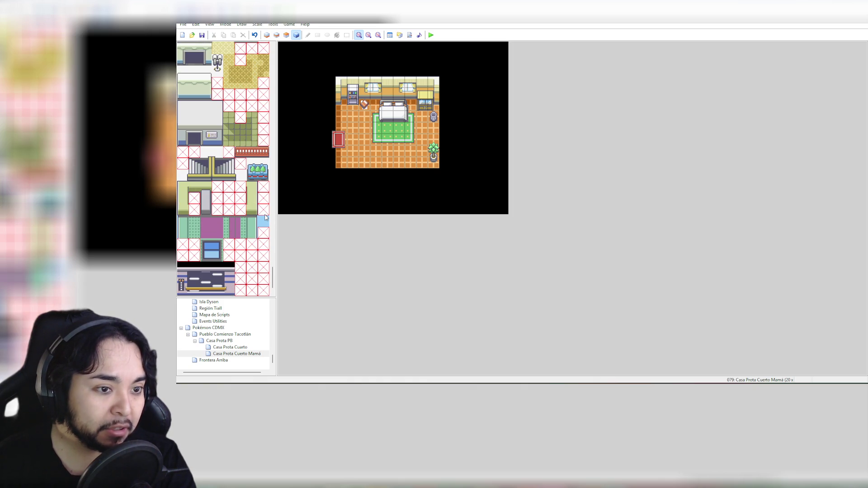
click(217, 163)
drag(217, 152, 229, 176)
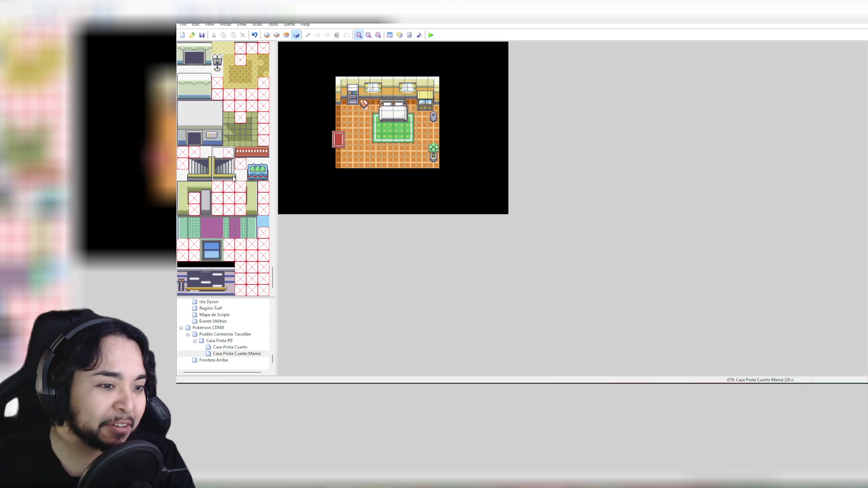
click(252, 164)
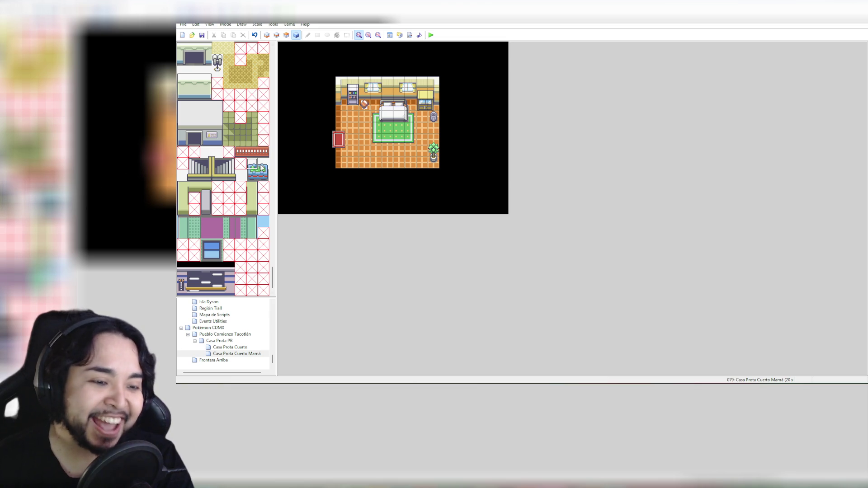
Step: Pick the yellow round cushion tile from the tileset
scroll(252, 187, down, 2)
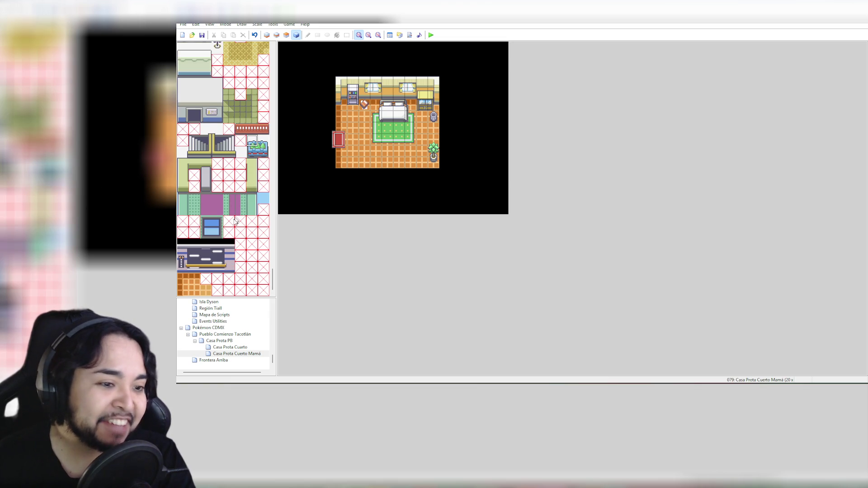
scroll(260, 233, up, 10)
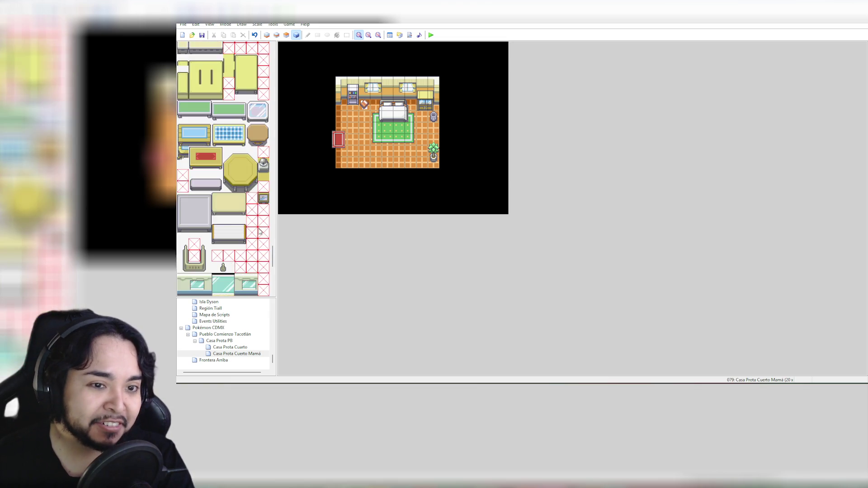
scroll(260, 231, up, 3)
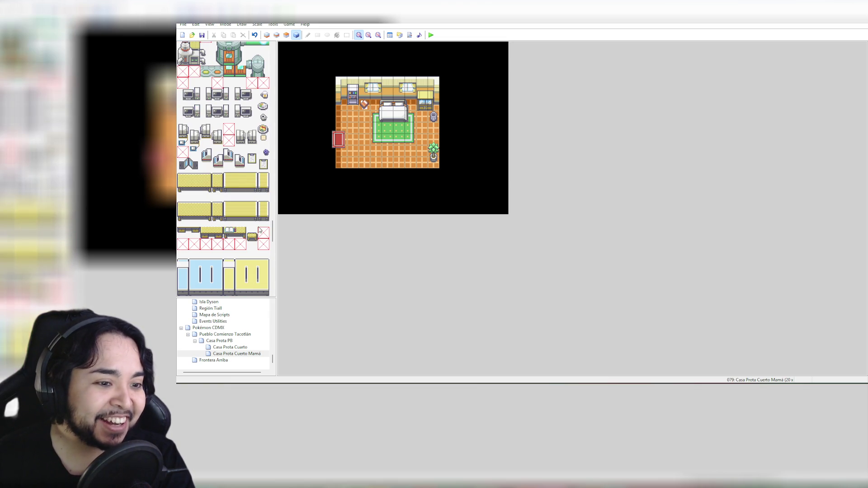
scroll(260, 230, up, 15)
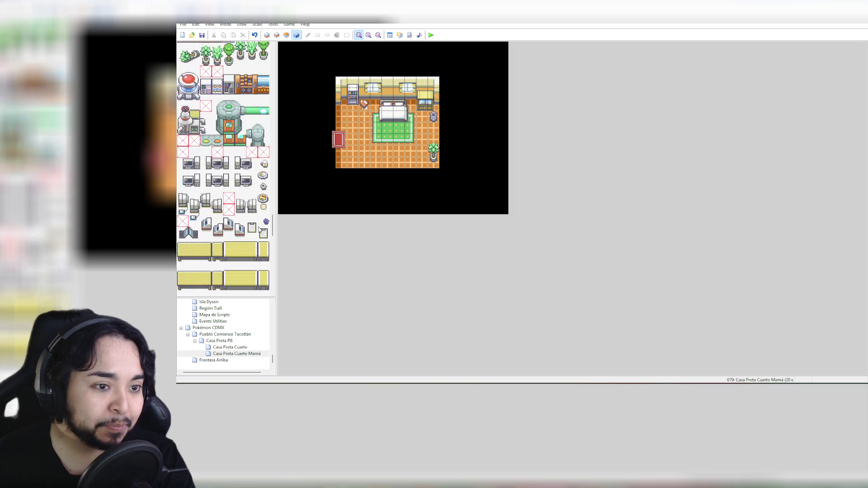
scroll(260, 230, up, 2)
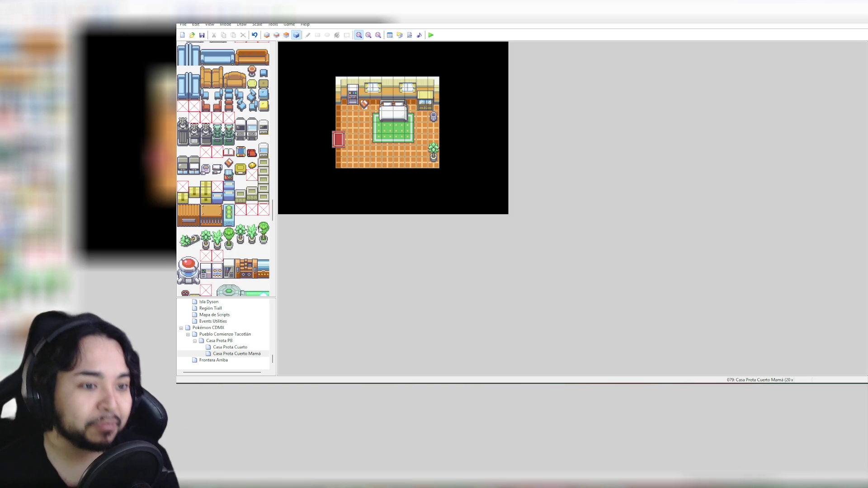
scroll(253, 149, up, 3)
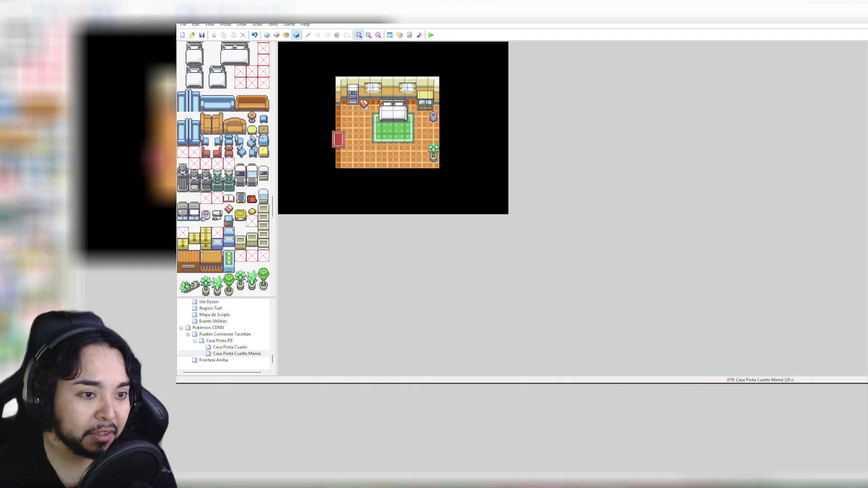
click(252, 129)
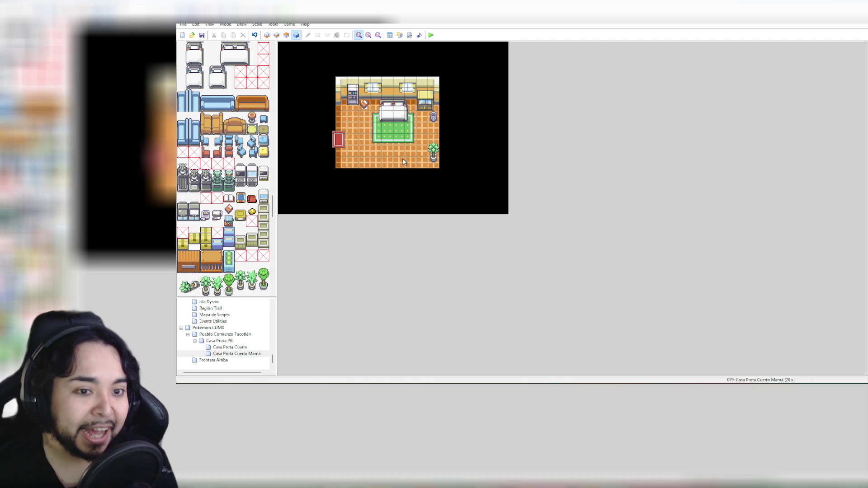
Step: On layer 2, place the yellow cushion on the lower-left floor, then try and undo a red chair
click(277, 35)
click(367, 163)
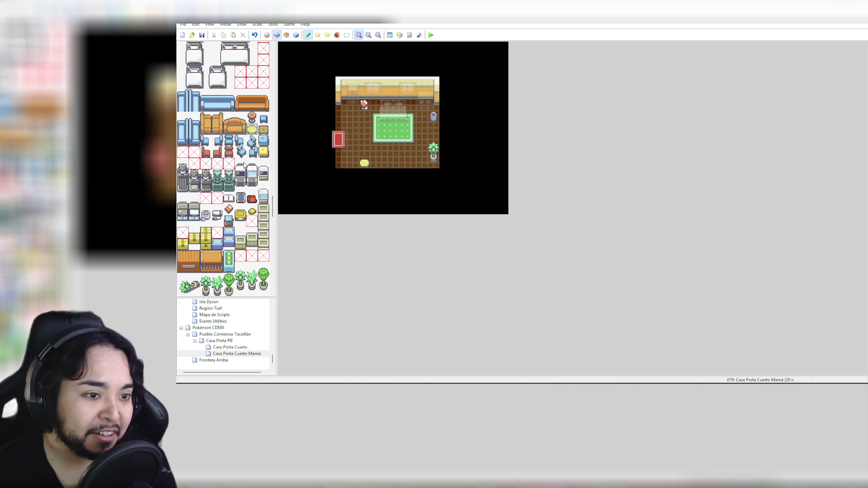
click(218, 152)
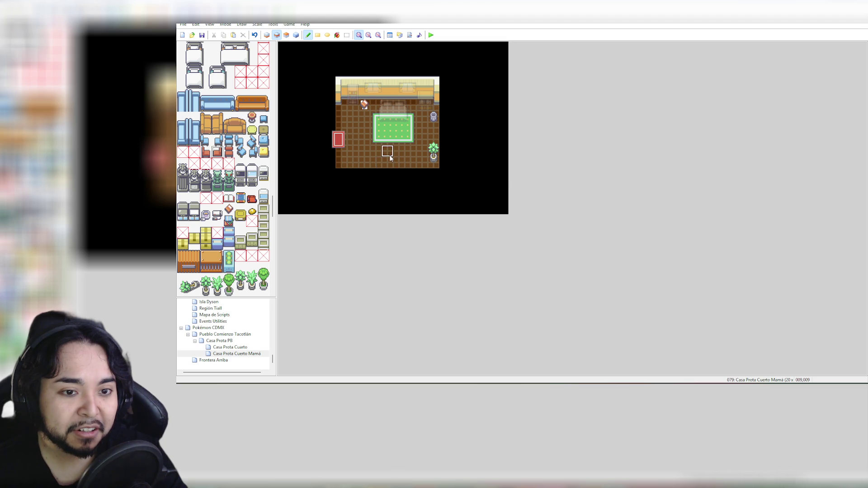
click(371, 156)
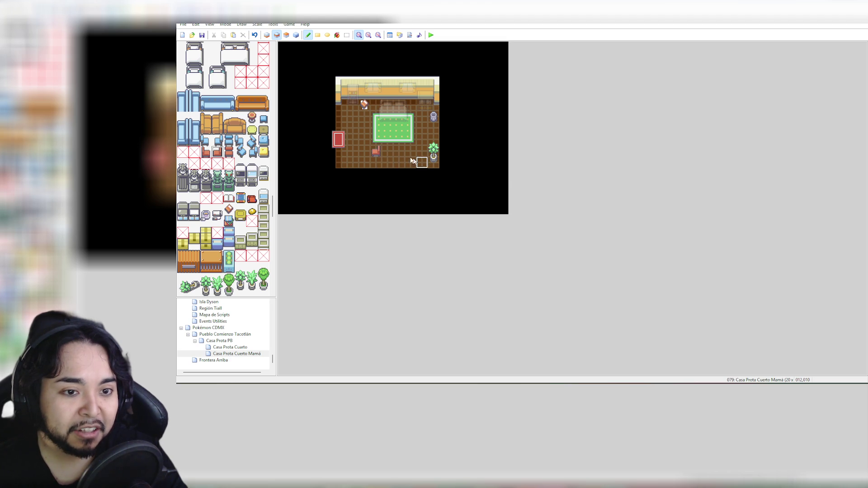
click(265, 132)
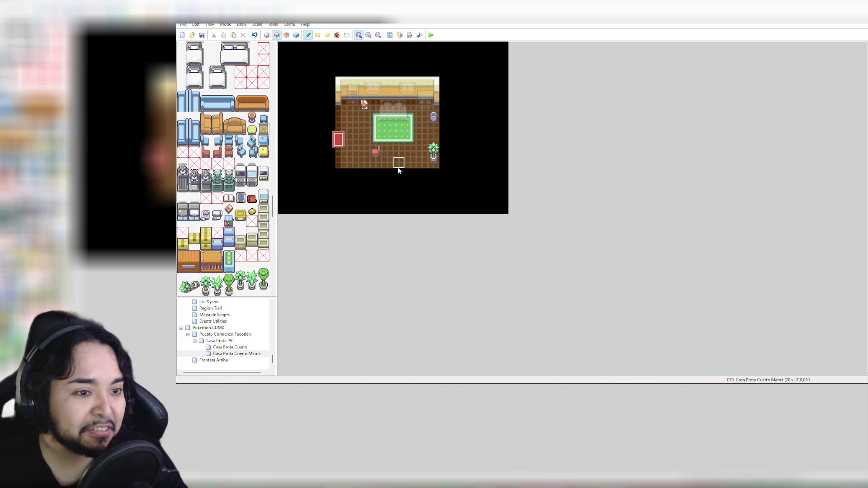
key(ctrl+z)
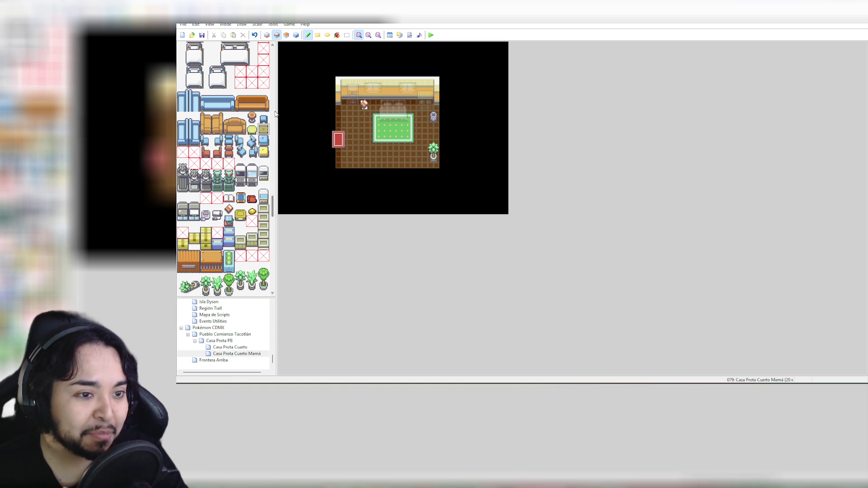
Step: Stamp the four-tile yellow table at the room's lower left
click(263, 118)
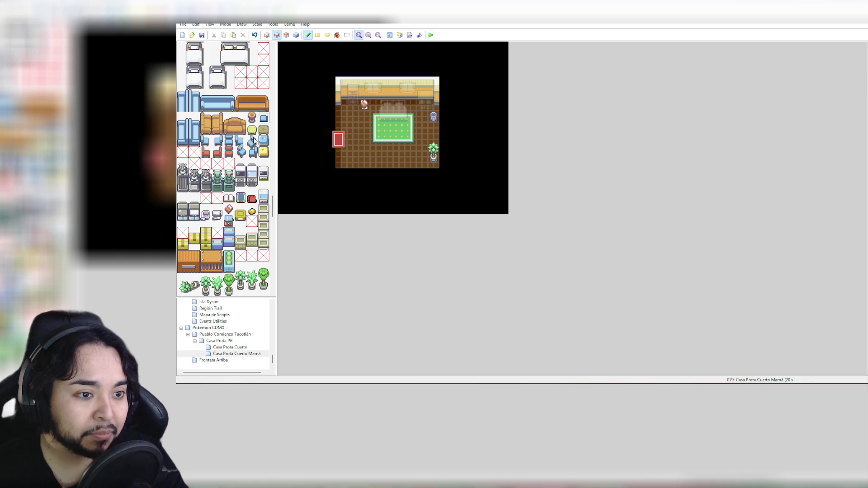
scroll(251, 171, down, 3)
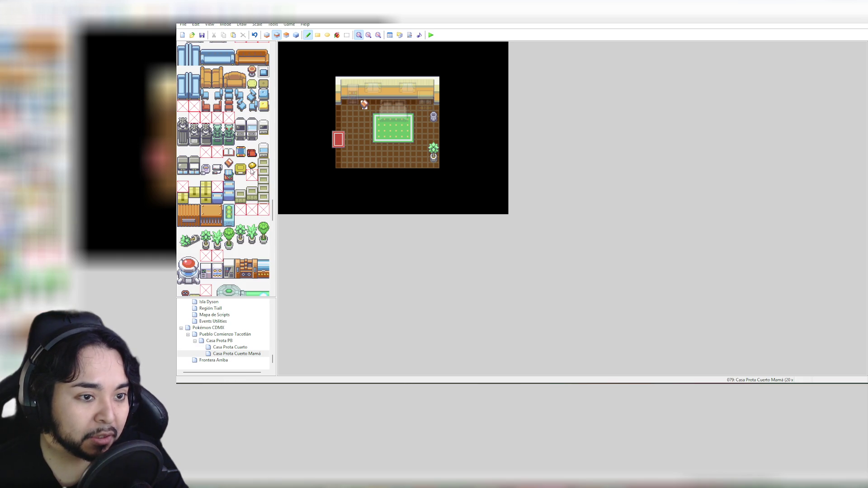
scroll(252, 171, down, 15)
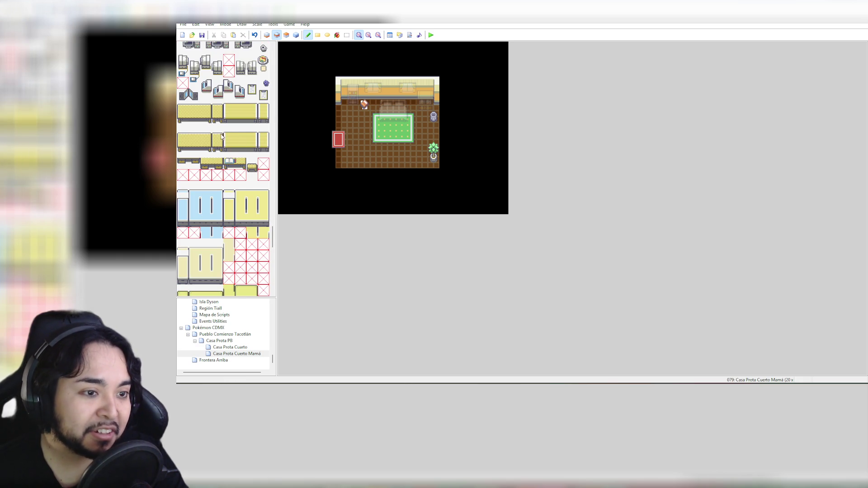
drag(217, 125, 218, 154)
click(365, 144)
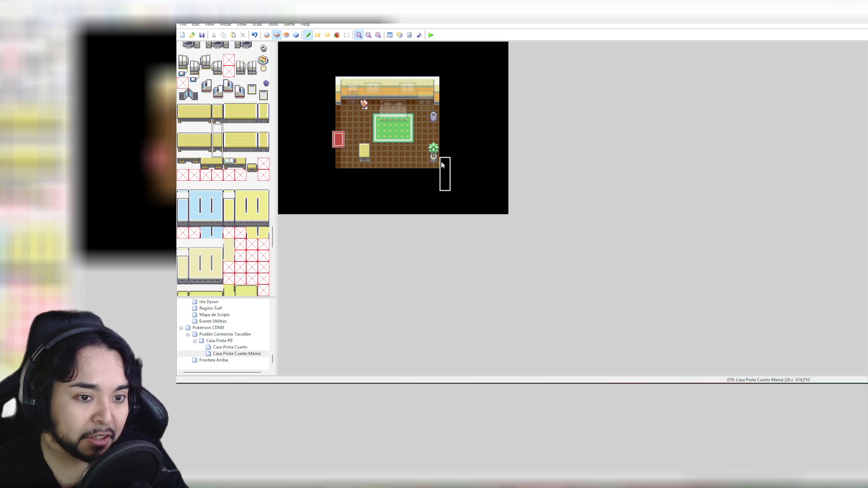
scroll(248, 143, up, 5)
scroll(247, 143, up, 3)
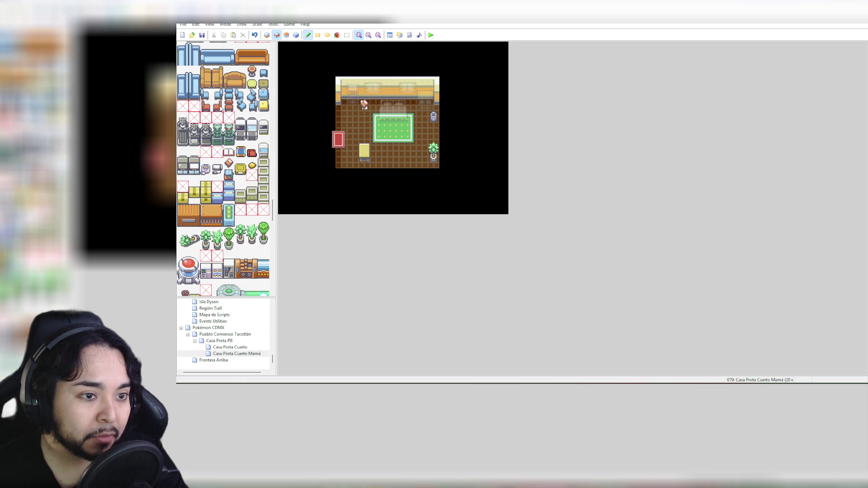
Step: Place the round yellow cushion beside the table and replace the table with a white chair
click(253, 84)
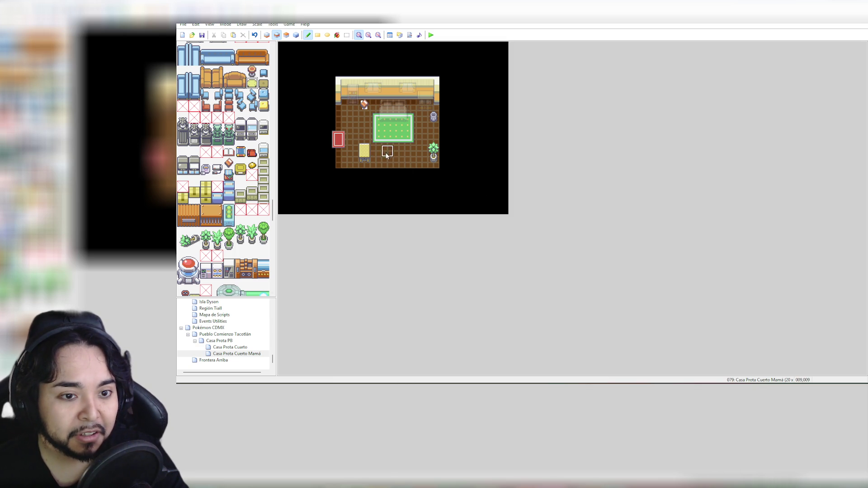
click(377, 151)
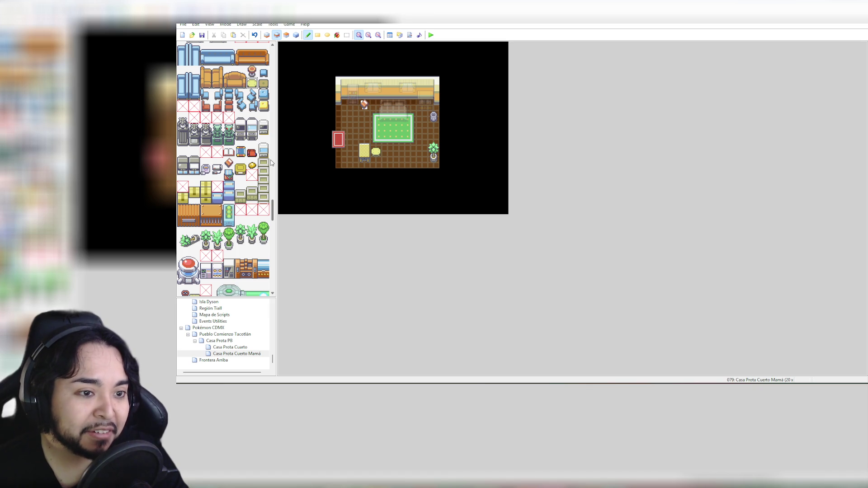
scroll(245, 210, down, 4)
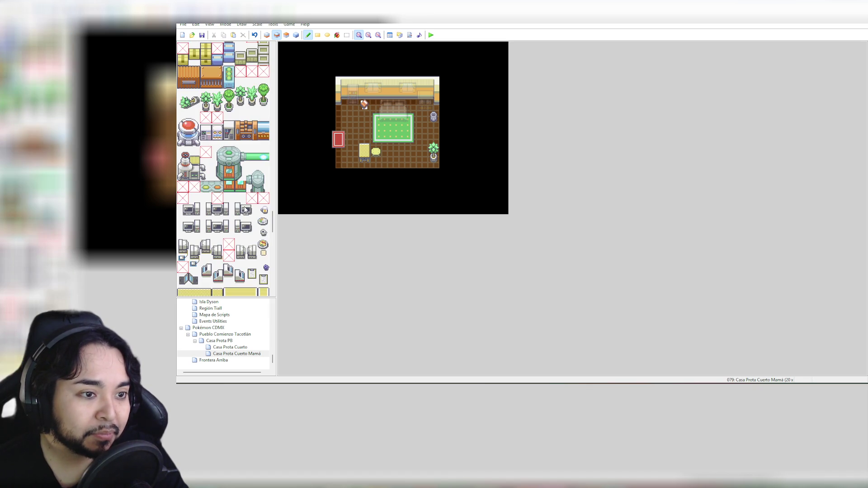
scroll(245, 209, down, 2)
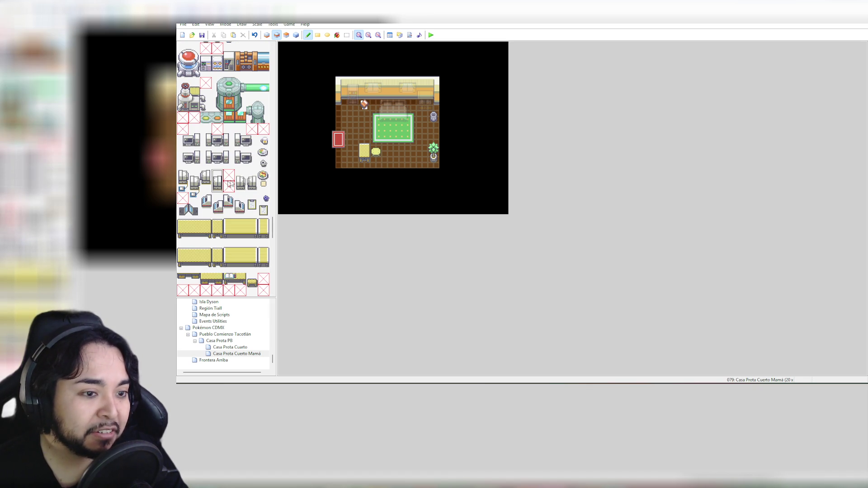
click(365, 147)
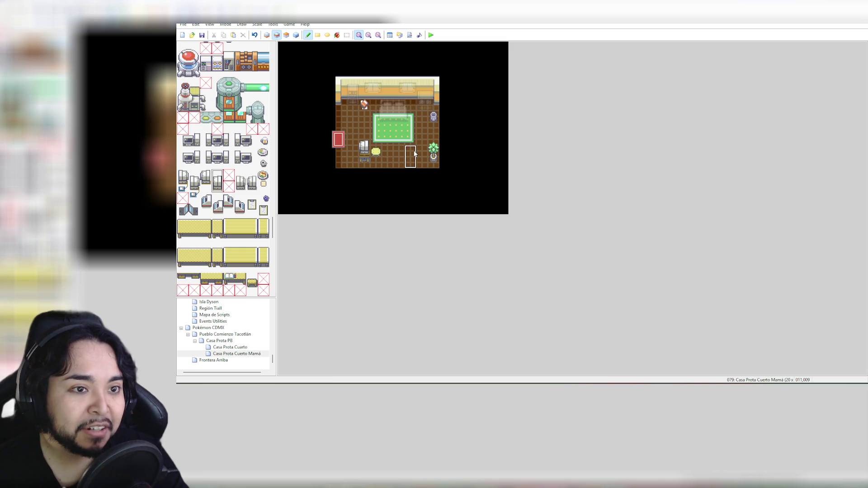
Step: On layer 3, swap in a dark olive chair, then switch to events and open Pueblo Comienzo Tacotlán
click(286, 35)
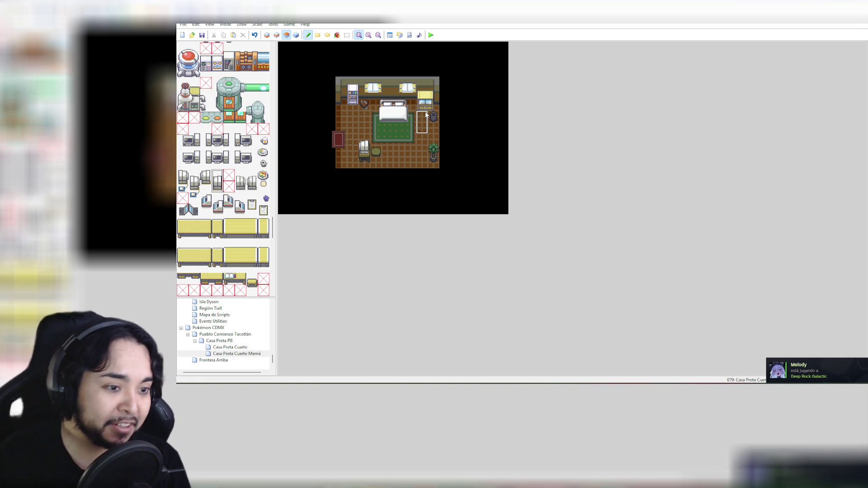
click(364, 148)
key(ctrl+z)
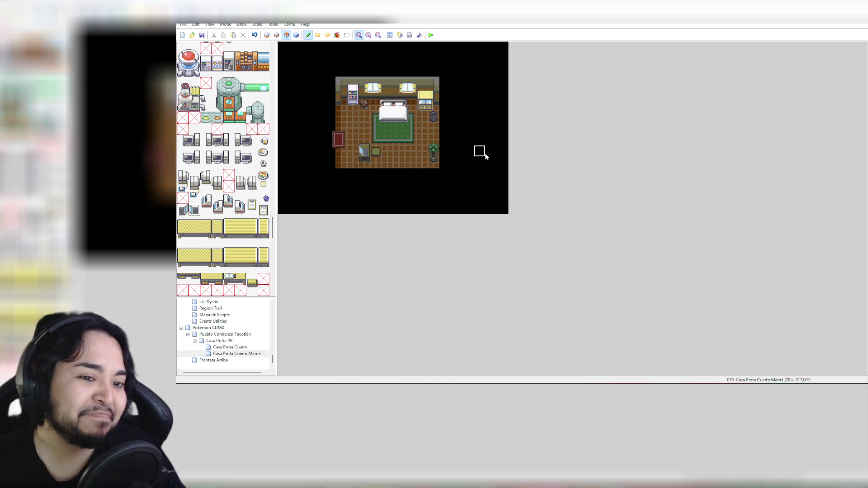
click(365, 151)
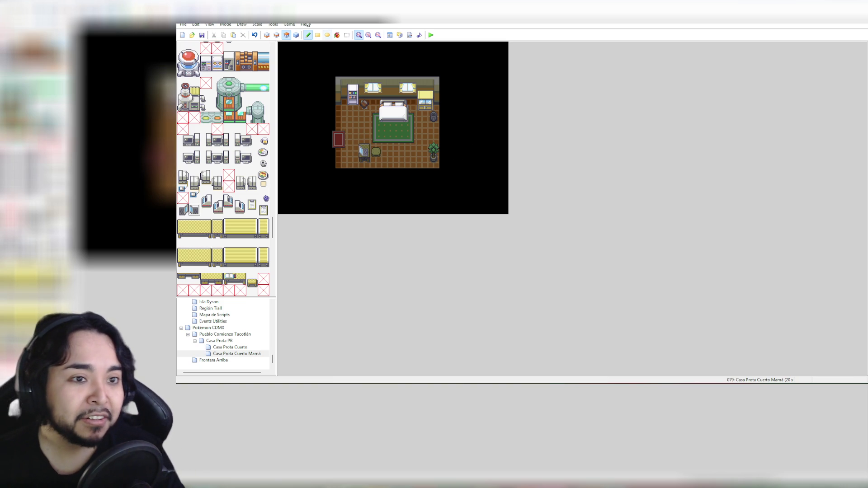
click(296, 35)
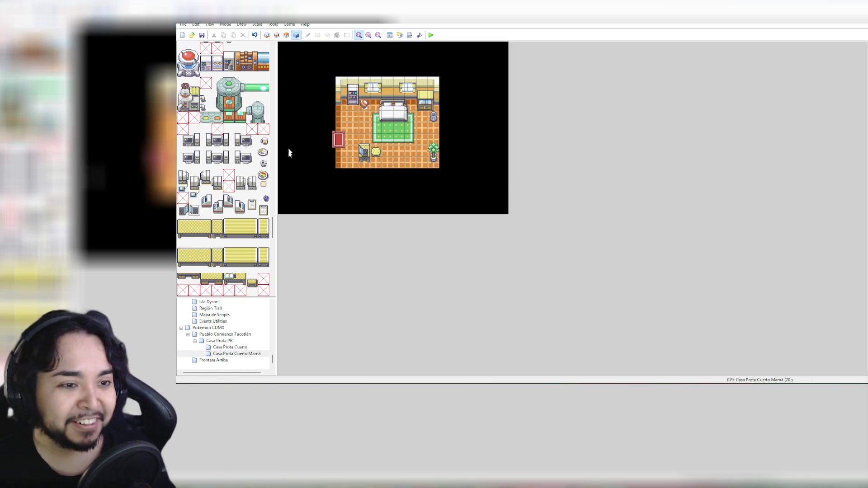
click(232, 336)
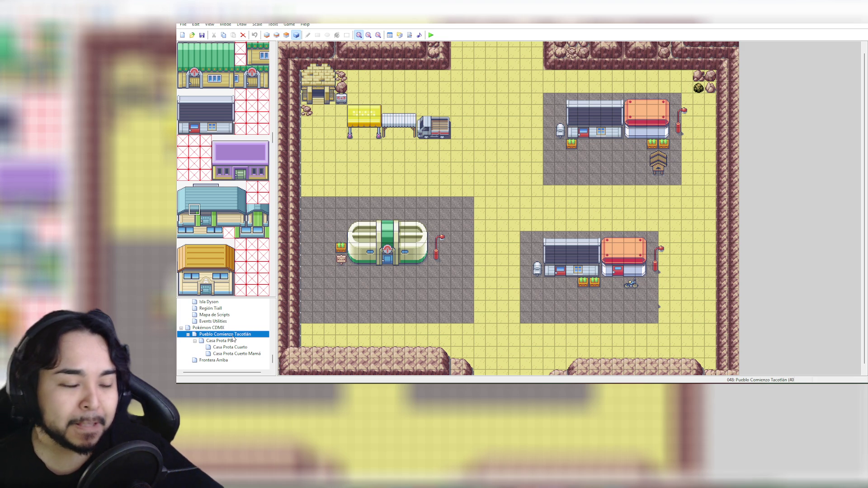
Step: Turn off Dim Other Layers, switch to Layer 1, and open the Frontera Arriba map
click(210, 25)
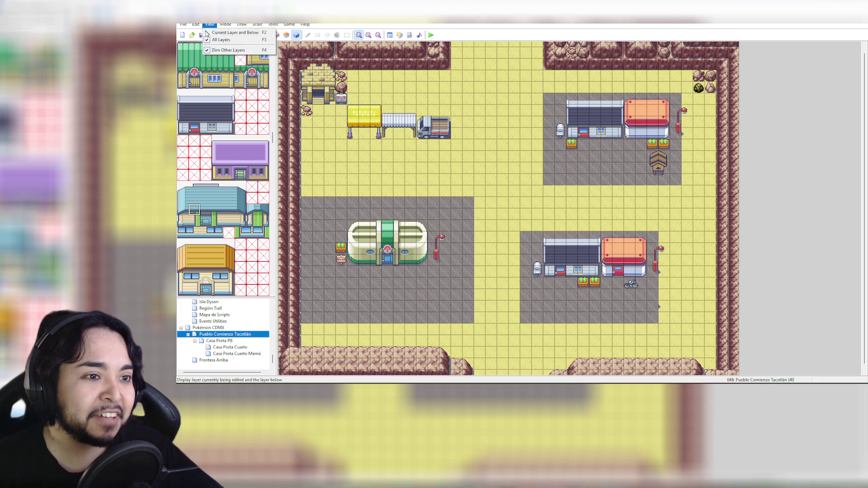
click(215, 51)
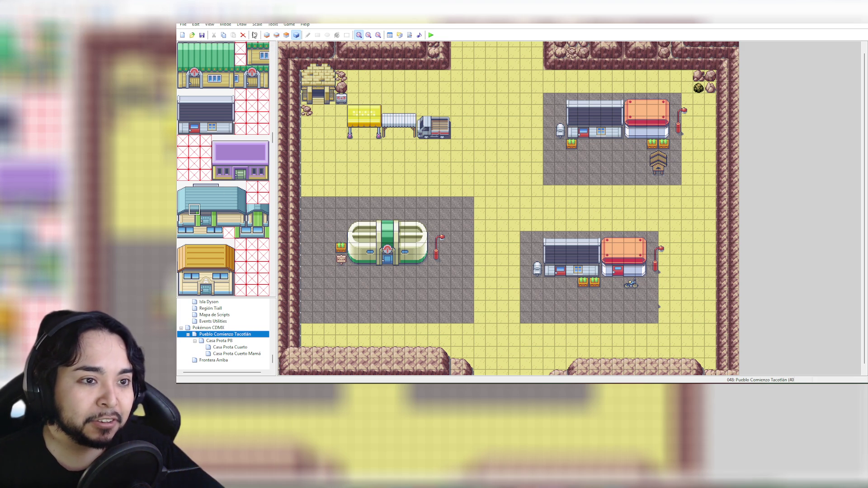
click(269, 36)
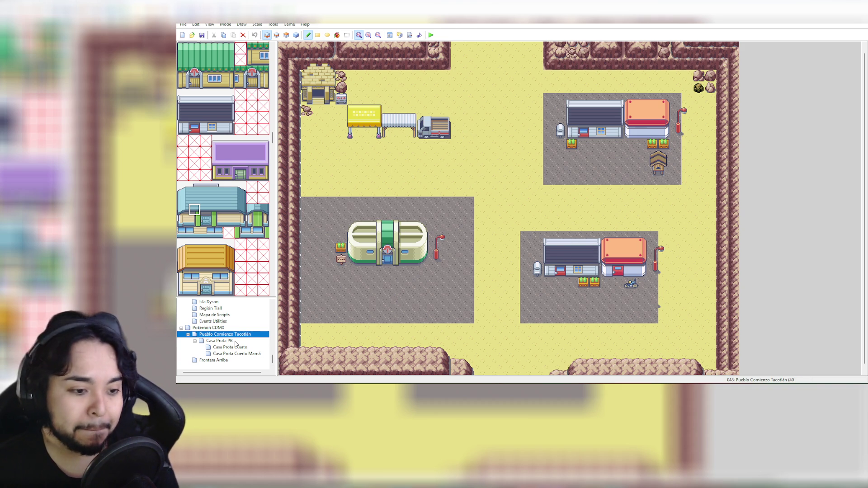
click(213, 361)
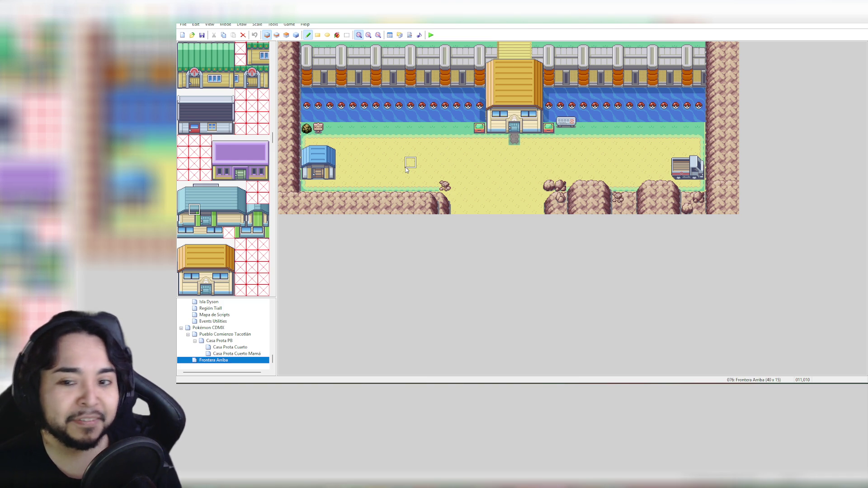
click(222, 335)
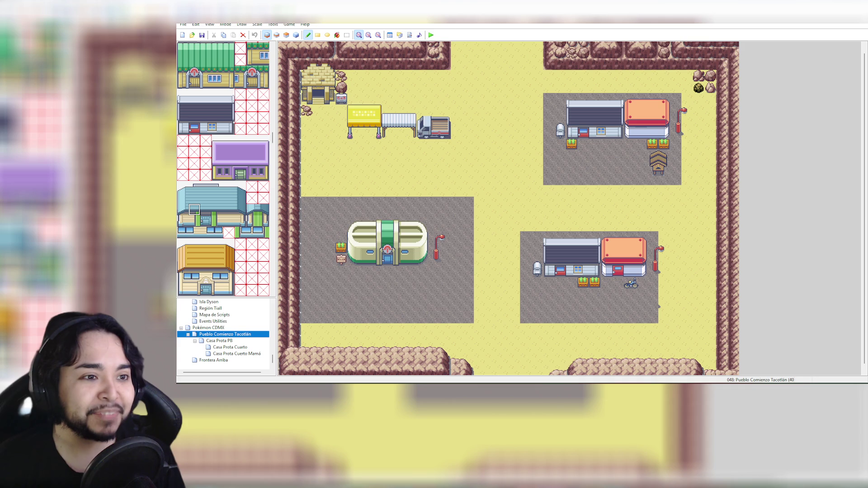
click(203, 36)
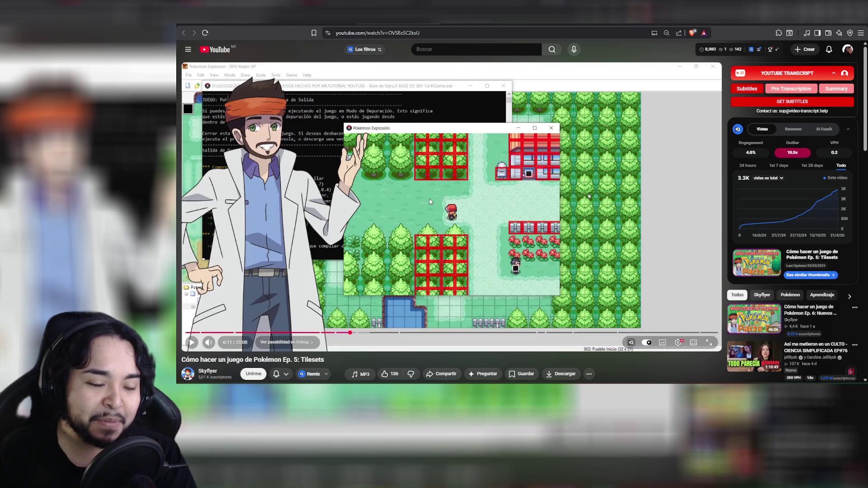
Step: Pause the Ep. 5 Tilesets video, briefly resume it, and stop it at 6:14
key(space)
click(394, 285)
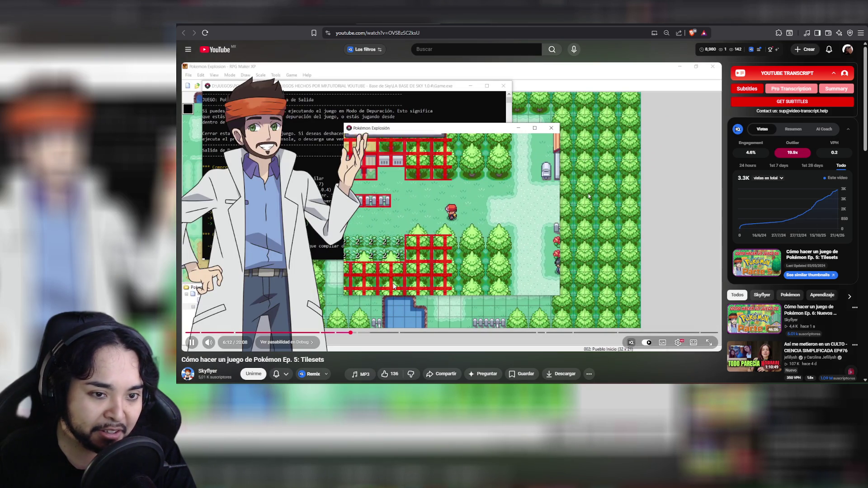
click(393, 286)
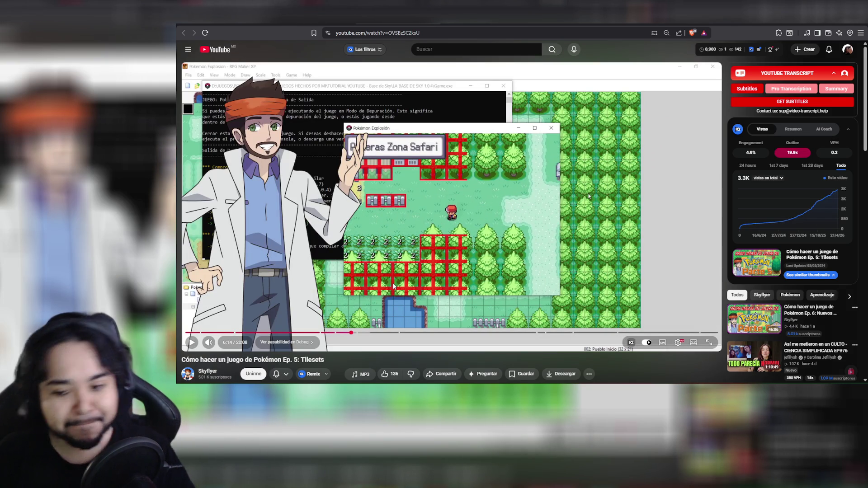